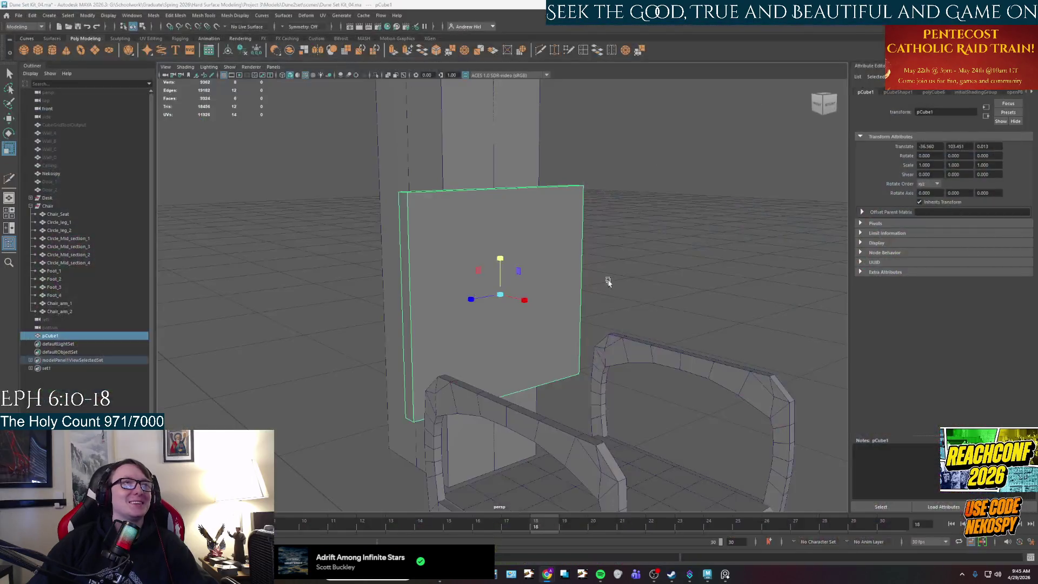
# Accept the AutoSave prompt and orbit around pCube1, ending in the four-view layout.
pyautogui.keyDown('alt'); pyautogui.moveTo(649, 322); pyautogui.dragTo(662, 323); pyautogui.keyUp('alt')
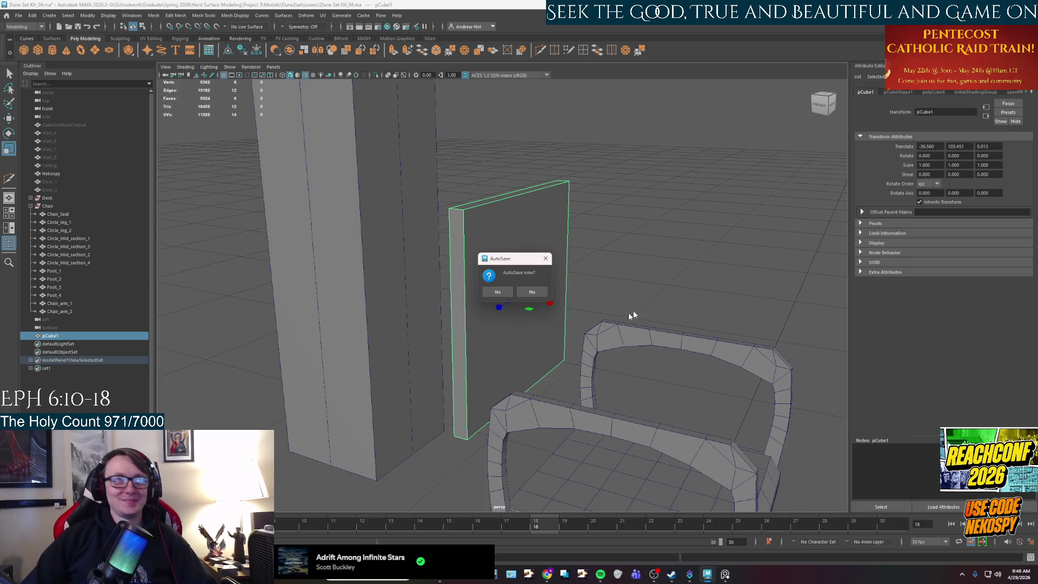
pyautogui.click(501, 292)
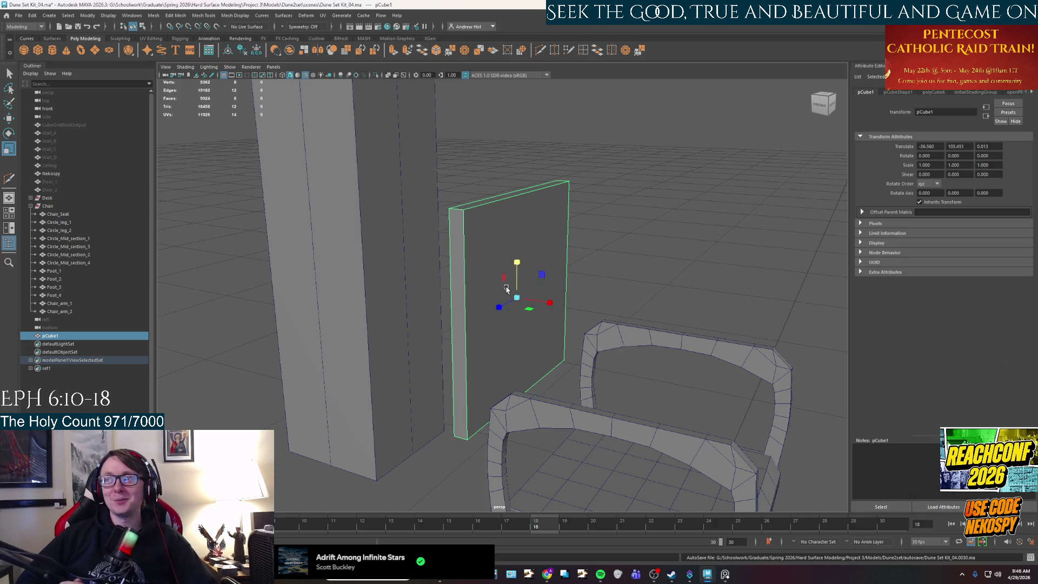
pyautogui.moveTo(581, 297)
pyautogui.keyDown('alt'); pyautogui.mouseDown()
pyautogui.moveTo(556, 340)
pyautogui.moveTo(546, 319)
pyautogui.mouseUp(); pyautogui.keyUp('alt')
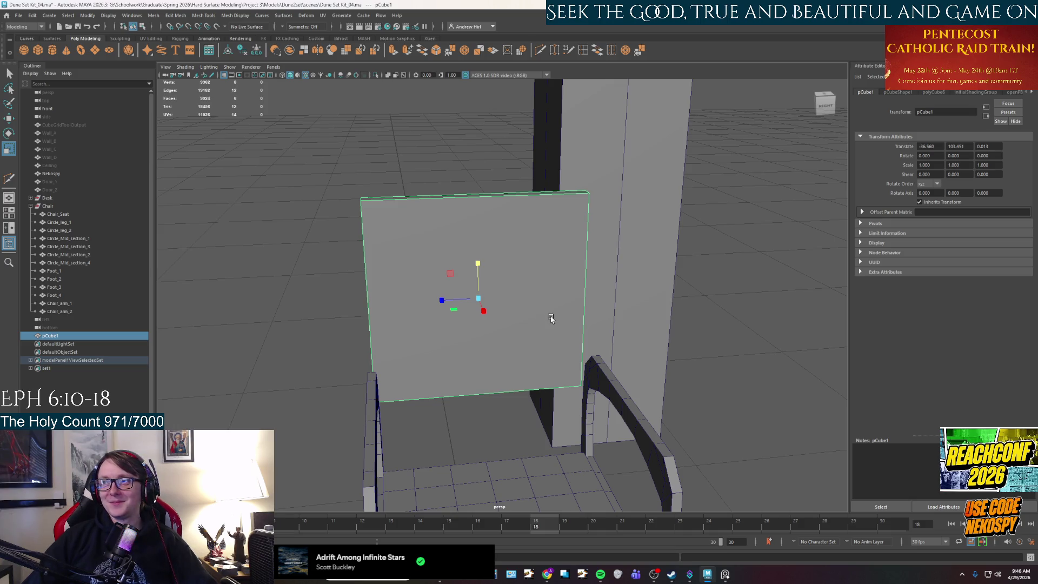
pyautogui.moveTo(547, 324)
pyautogui.keyDown('alt'); pyautogui.mouseDown()
pyautogui.moveTo(563, 322)
pyautogui.moveTo(576, 354)
pyautogui.moveTo(615, 335)
pyautogui.moveTo(583, 352)
pyautogui.mouseUp(); pyautogui.keyUp('alt')
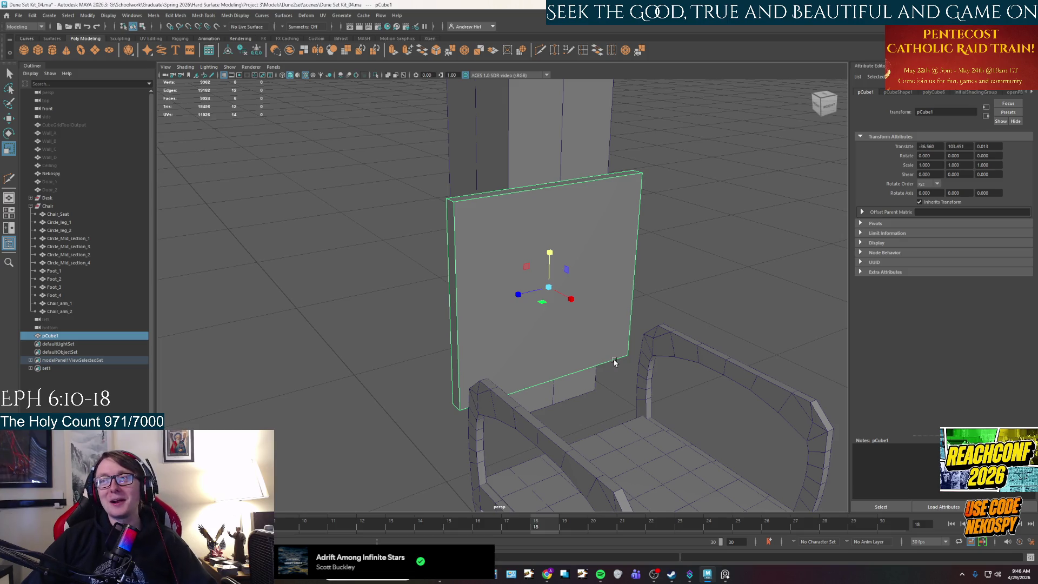
pyautogui.moveTo(614, 362)
pyautogui.keyDown('alt'); pyautogui.mouseDown()
pyautogui.moveTo(624, 363)
pyautogui.moveTo(572, 433)
pyautogui.moveTo(596, 406)
pyautogui.moveTo(593, 359)
pyautogui.moveTo(532, 379)
pyautogui.mouseUp(); pyautogui.keyUp('alt')
pyautogui.press('space')
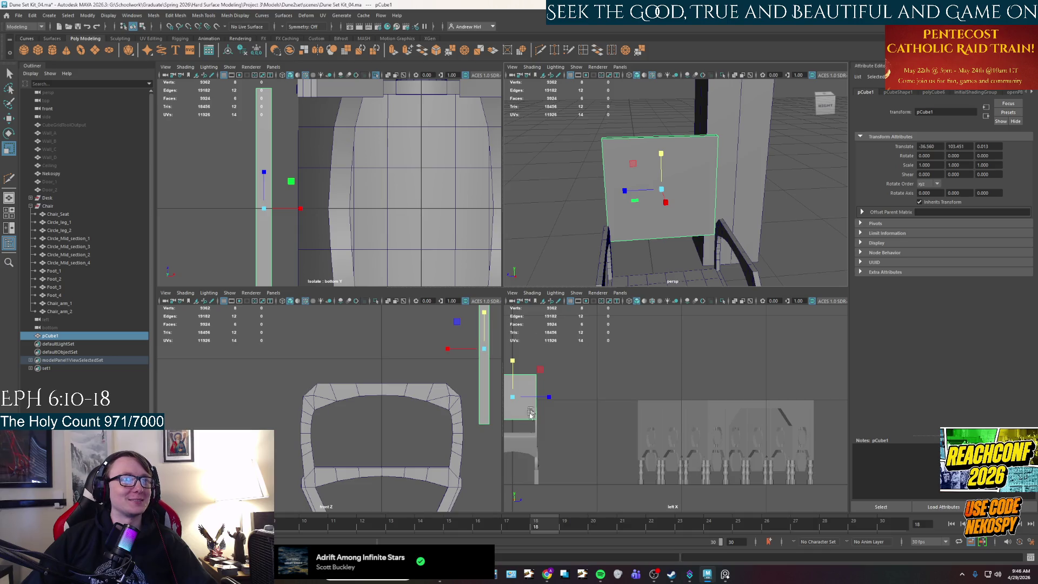
pyautogui.press('space')
pyautogui.scroll(3, 505, 376)
pyautogui.press('space')
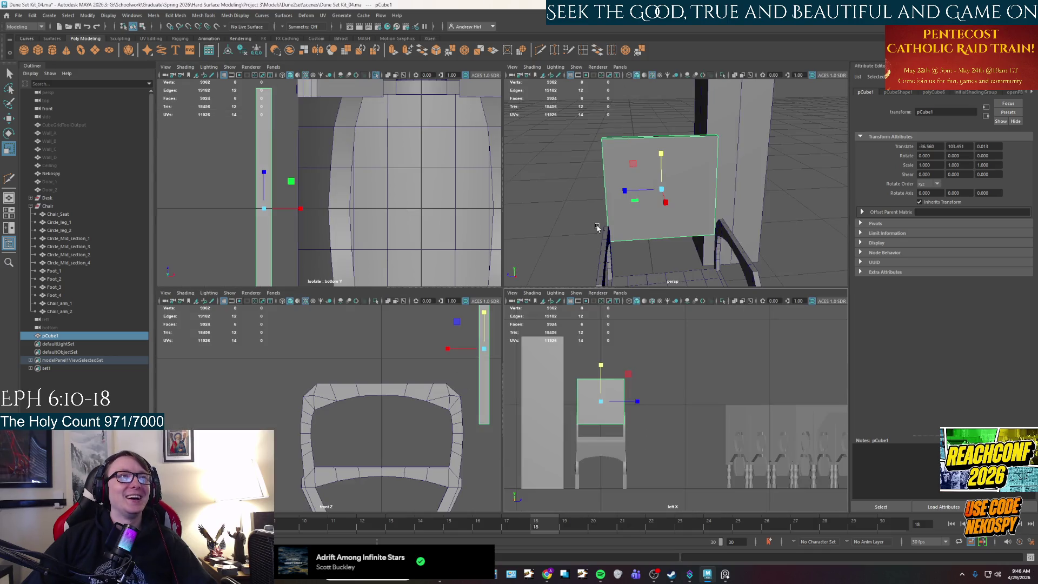
pyautogui.press('space')
pyautogui.moveTo(570, 281)
pyautogui.keyDown('alt'); pyautogui.mouseDown()
pyautogui.moveTo(565, 303)
pyautogui.moveTo(582, 336)
pyautogui.moveTo(601, 345)
pyautogui.mouseUp(); pyautogui.keyUp('alt')
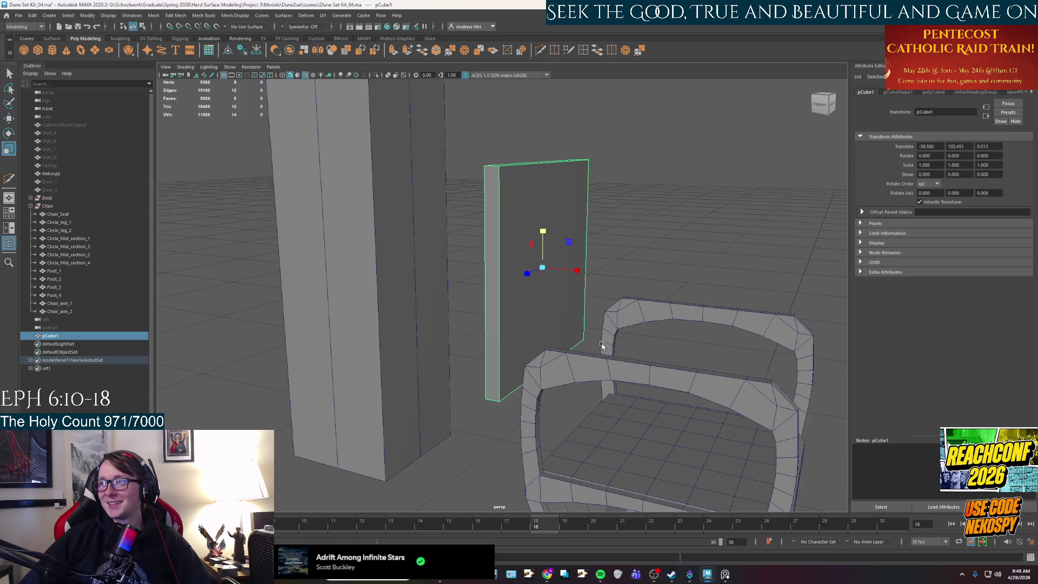
# Switch from Move to the Rotate tool and orbit to view the panel from the right.
pyautogui.press('w')
pyautogui.press('e')
pyautogui.moveTo(595, 274)
pyautogui.keyDown('alt'); pyautogui.mouseDown()
pyautogui.moveTo(651, 352)
pyautogui.moveTo(565, 363)
pyautogui.moveTo(584, 280)
pyautogui.moveTo(586, 346)
pyautogui.mouseUp(); pyautogui.keyUp('alt')
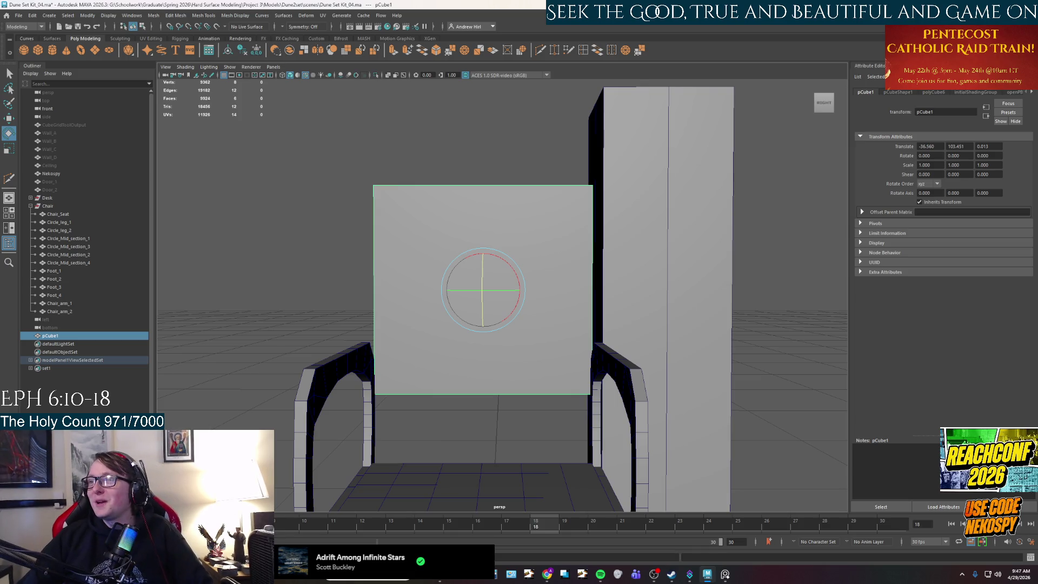
pyautogui.keyDown('alt'); pyautogui.moveTo(628, 211); pyautogui.dragTo(651, 134); pyautogui.keyUp('alt')
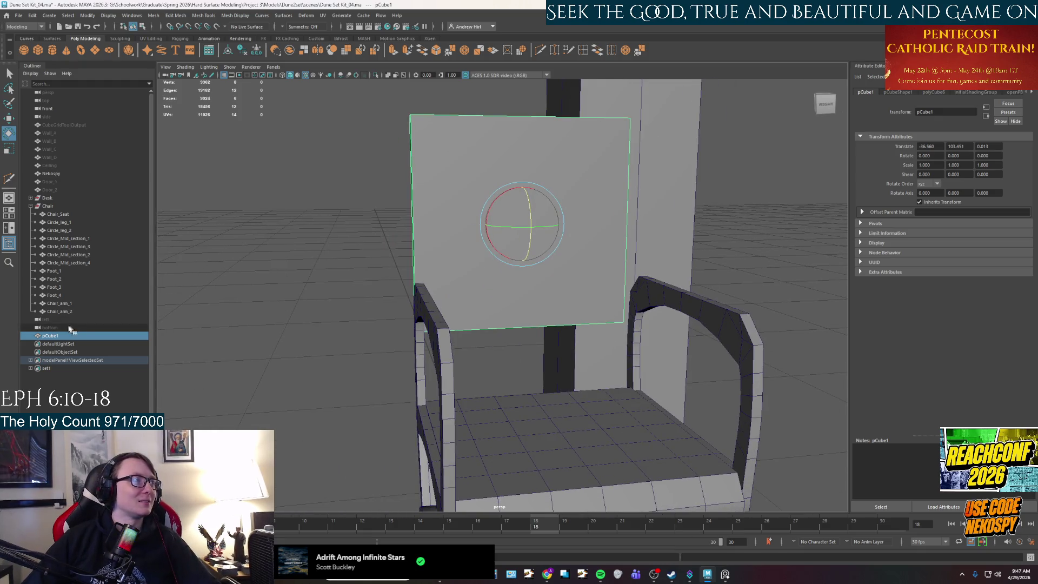
# Parent pCube1 under the Chair group in the Outliner, keeping its name unchanged.
pyautogui.moveTo(54, 335); pyautogui.dragTo(60, 205, button='middle')
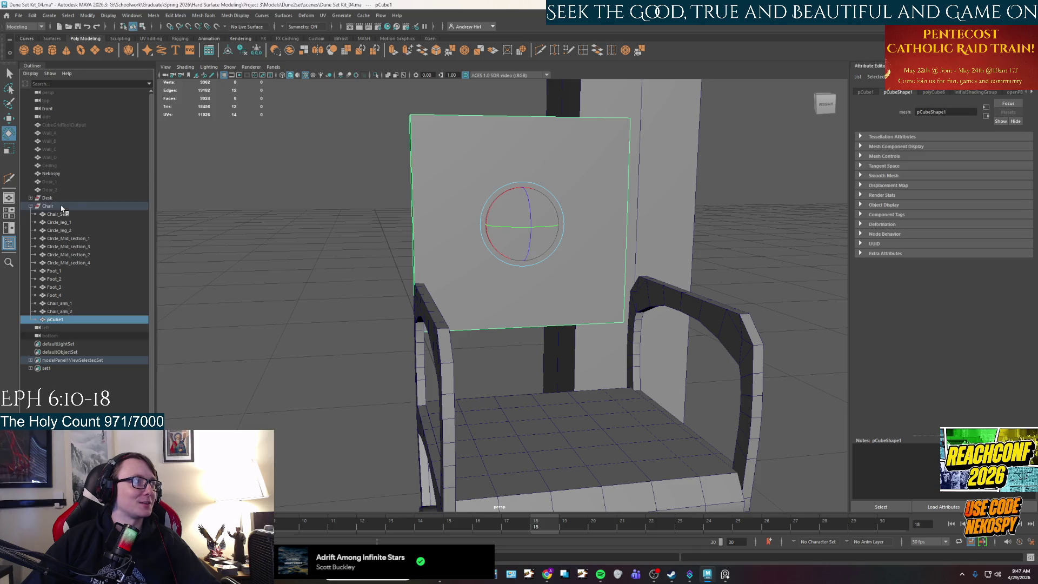
pyautogui.doubleClick(59, 319)
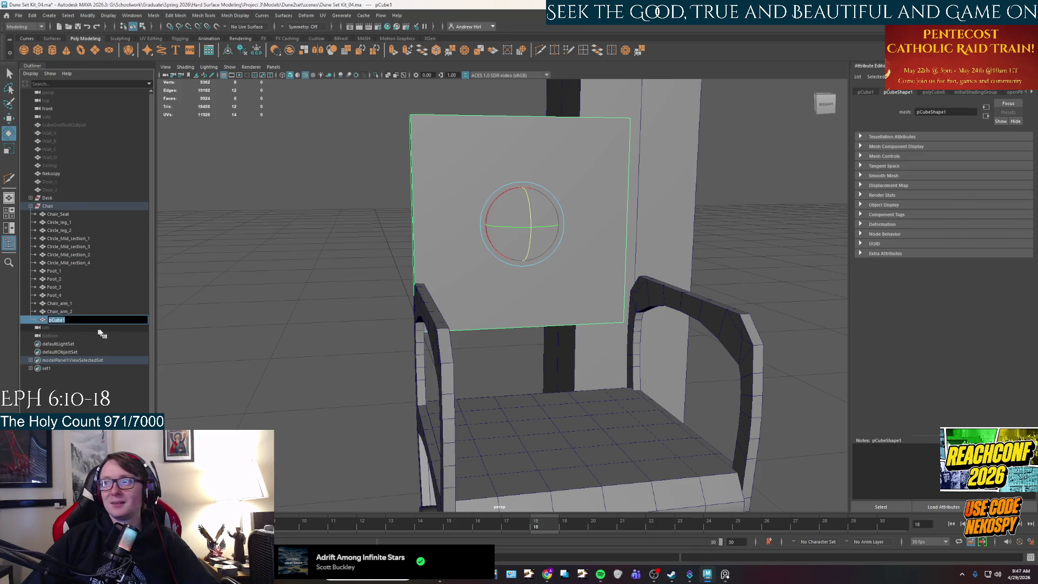
pyautogui.press('Return')
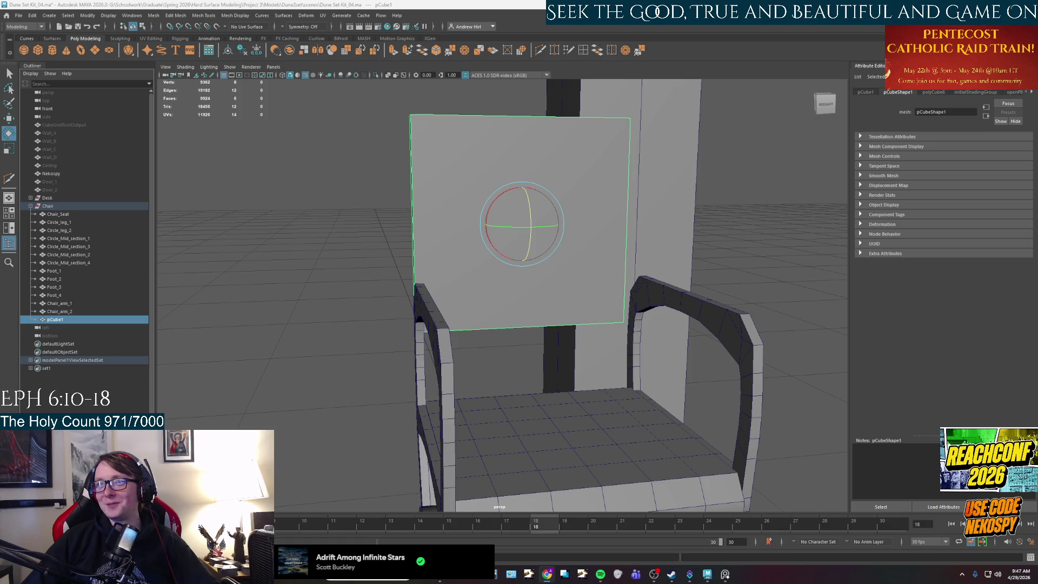
pyautogui.click(679, 297)
pyautogui.moveTo(679, 297)
pyautogui.keyDown('alt'); pyautogui.mouseDown()
pyautogui.moveTo(631, 363)
pyautogui.moveTo(674, 370)
pyautogui.moveTo(670, 305)
pyautogui.moveTo(605, 329)
pyautogui.mouseUp(); pyautogui.keyUp('alt')
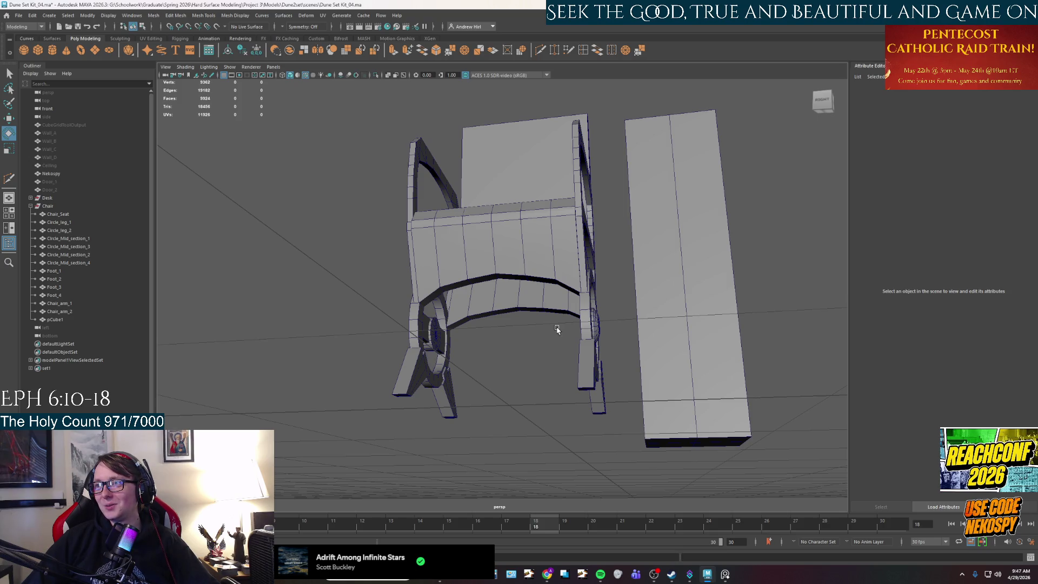
# Select pCube1 and rename it Chair_back in the Outliner.
pyautogui.moveTo(525, 311)
pyautogui.keyDown('alt'); pyautogui.mouseDown()
pyautogui.moveTo(549, 423)
pyautogui.moveTo(571, 395)
pyautogui.moveTo(562, 385)
pyautogui.mouseUp(); pyautogui.keyUp('alt')
pyautogui.click(494, 263)
pyautogui.moveTo(533, 306)
pyautogui.keyDown('alt'); pyautogui.mouseDown()
pyautogui.moveTo(560, 413)
pyautogui.moveTo(481, 308)
pyautogui.mouseUp(); pyautogui.keyUp('alt')
pyautogui.press('w')
pyautogui.doubleClick(57, 320)
pyautogui.write('Chair back')
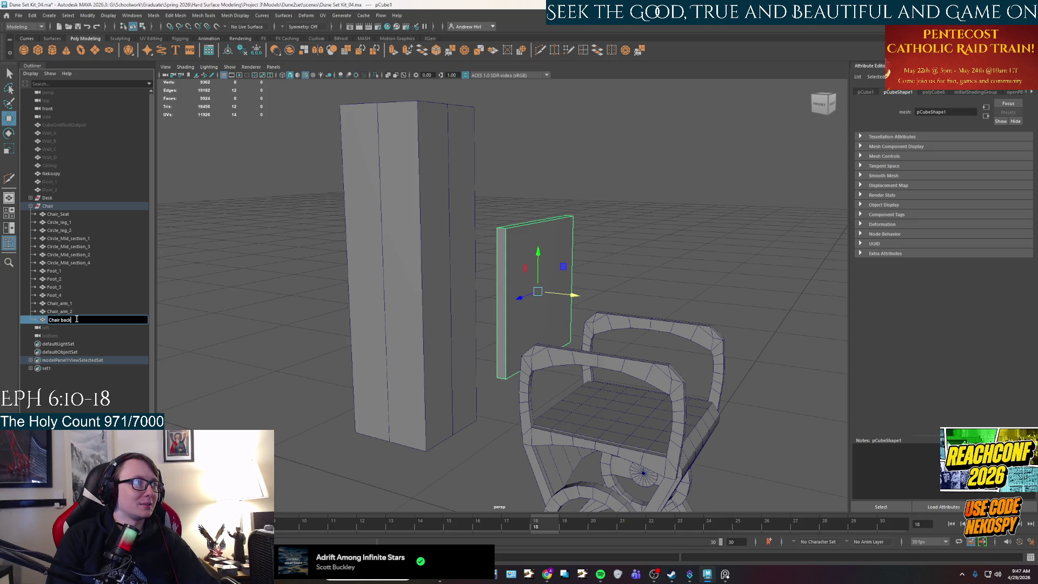
pyautogui.press('Return')
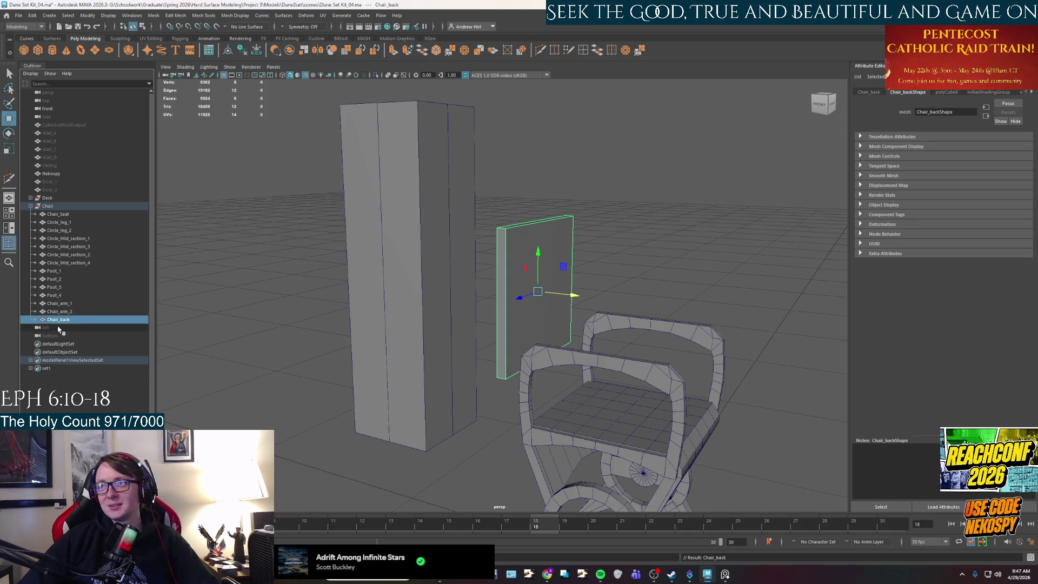
pyautogui.click(18, 15)
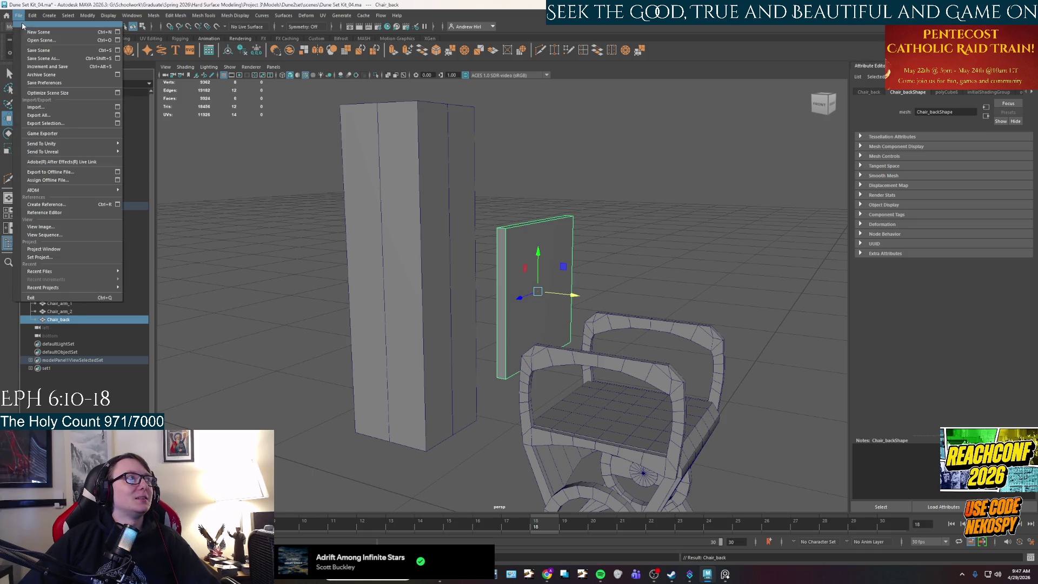
# Deselect Chair_back and orbit to a higher view from behind the chair.
pyautogui.press('Escape')
pyautogui.click(672, 273)
pyautogui.moveTo(671, 273)
pyautogui.keyDown('alt'); pyautogui.mouseDown()
pyautogui.moveTo(473, 373)
pyautogui.moveTo(519, 373)
pyautogui.moveTo(464, 370)
pyautogui.moveTo(746, 436)
pyautogui.mouseUp(); pyautogui.keyUp('alt')
pyautogui.scroll(10, 541, 281)
pyautogui.moveTo(566, 325)
pyautogui.keyDown('alt'); pyautogui.mouseDown()
pyautogui.moveTo(578, 425)
pyautogui.moveTo(583, 399)
pyautogui.moveTo(665, 324)
pyautogui.moveTo(620, 318)
pyautogui.moveTo(641, 315)
pyautogui.mouseUp(); pyautogui.keyUp('alt')
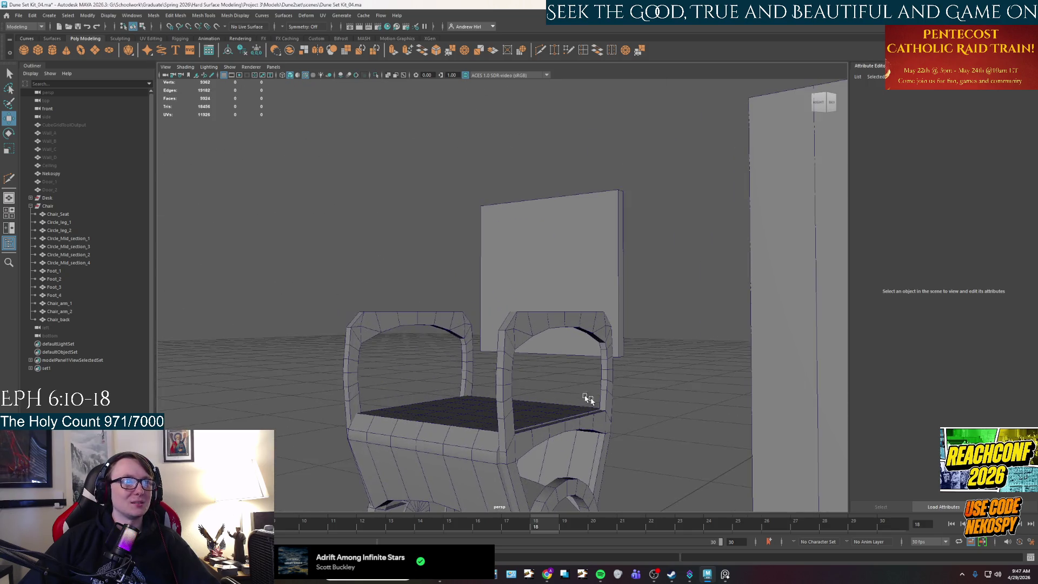
pyautogui.click(1019, 574)
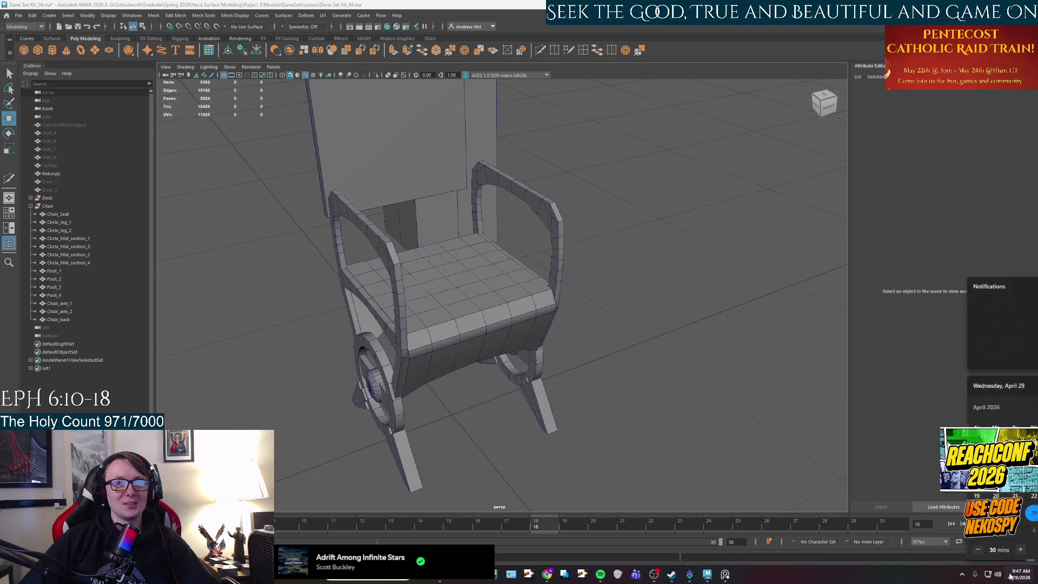
pyautogui.scroll(-2, 964, 498)
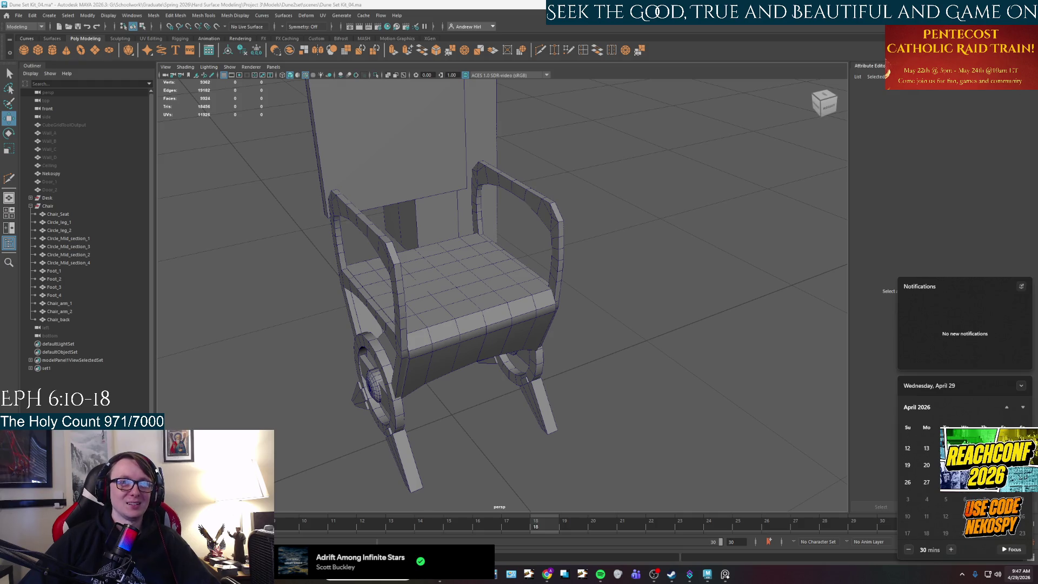
pyautogui.click(629, 439)
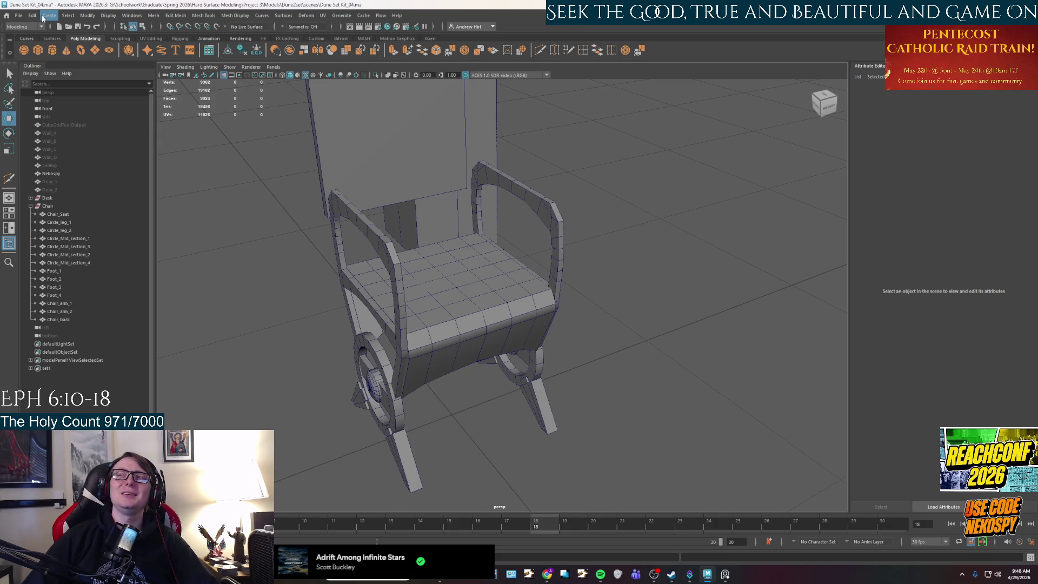
# Save the scene as Dune Set Kit_04.ma, confirming the overwrite of the existing file.
pyautogui.click(19, 16)
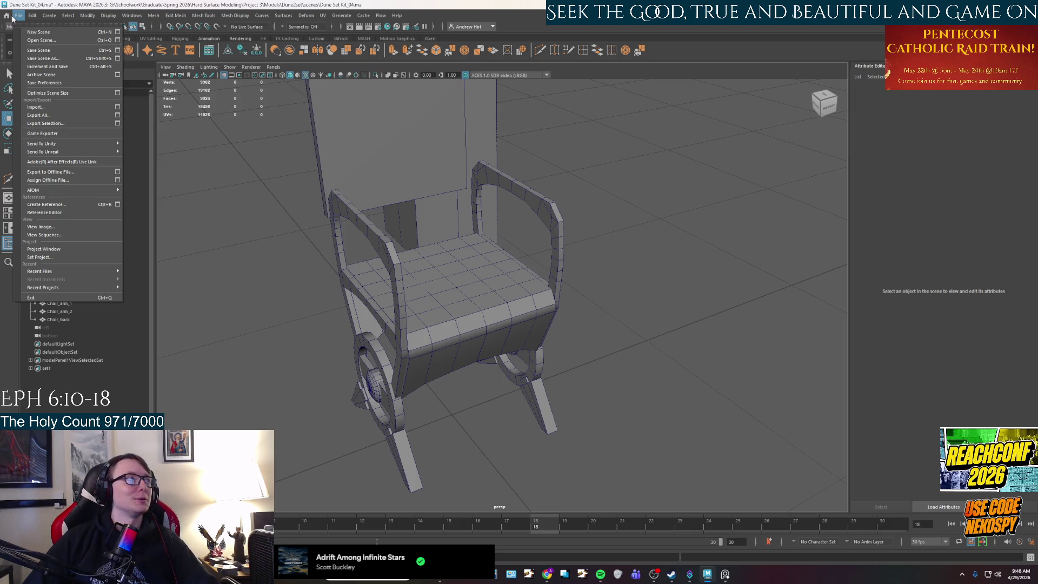
pyautogui.click(44, 58)
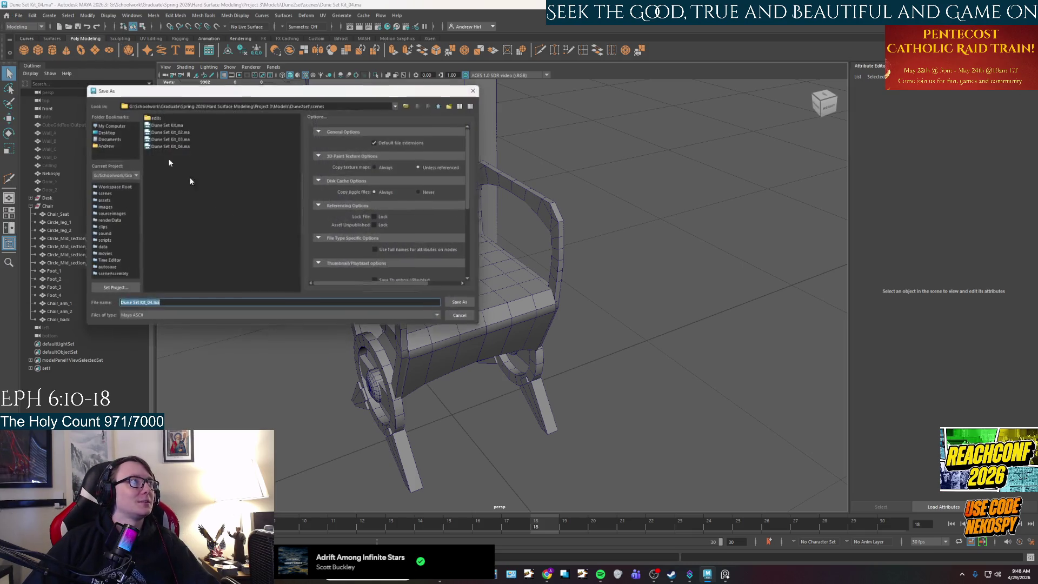
pyautogui.click(147, 304)
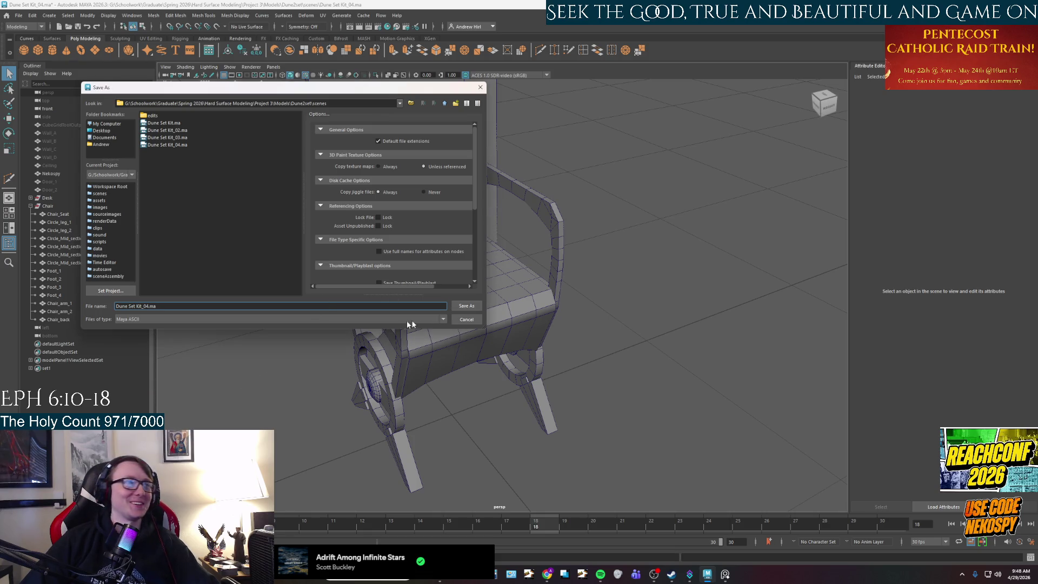
pyautogui.click(171, 145)
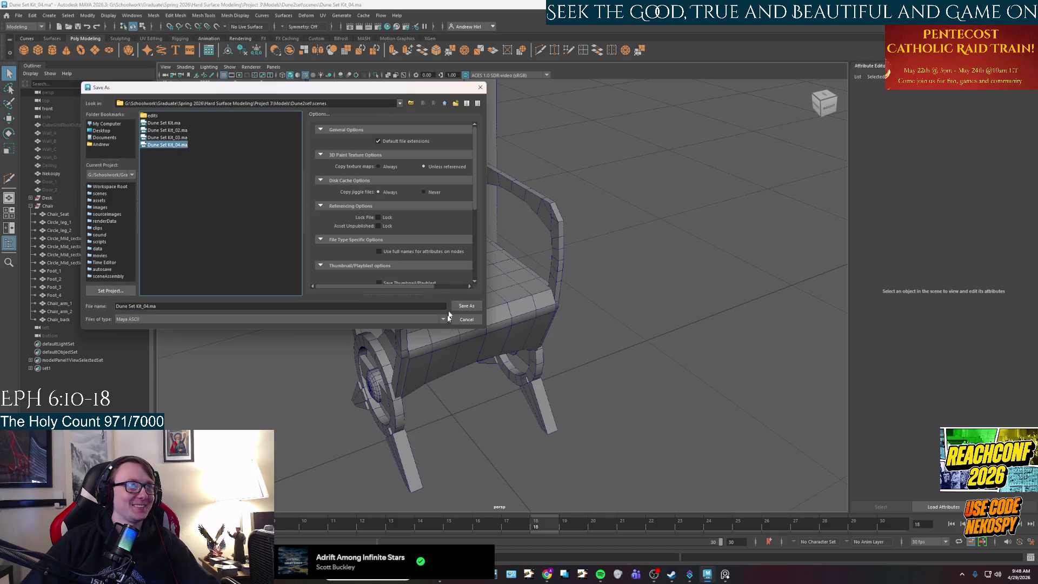
pyautogui.click(465, 306)
pyautogui.click(267, 216)
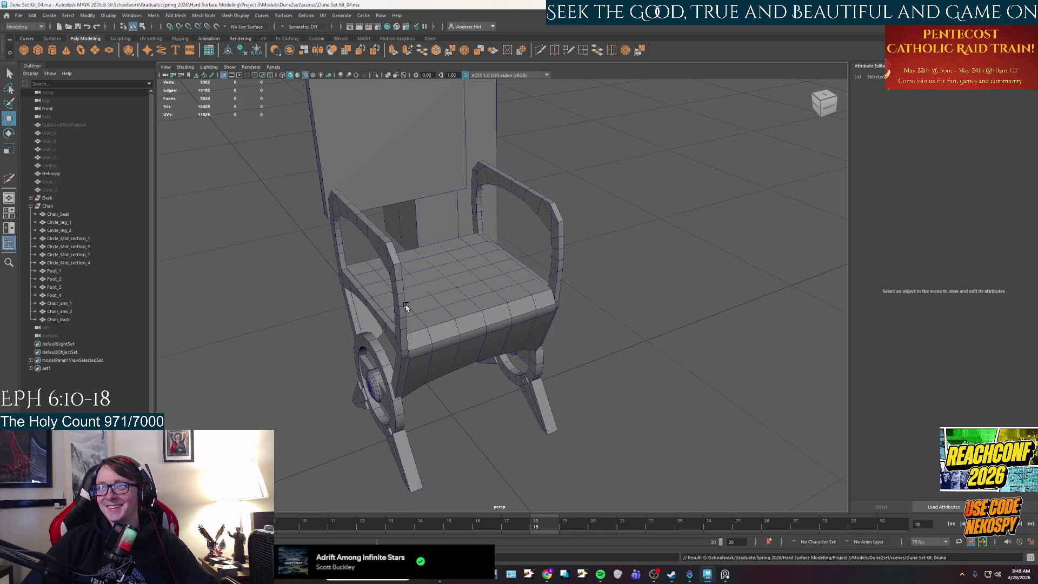
# Select and frame Chair_back, orbiting around the chair back to inspect it.
pyautogui.moveTo(521, 331)
pyautogui.keyDown('alt'); pyautogui.mouseDown()
pyautogui.moveTo(505, 262)
pyautogui.moveTo(498, 319)
pyautogui.moveTo(421, 197)
pyautogui.moveTo(407, 243)
pyautogui.moveTo(343, 250)
pyautogui.moveTo(577, 290)
pyautogui.moveTo(515, 276)
pyautogui.moveTo(532, 292)
pyautogui.moveTo(489, 311)
pyautogui.mouseUp(); pyautogui.keyUp('alt')
pyautogui.click(486, 174)
pyautogui.press('f')
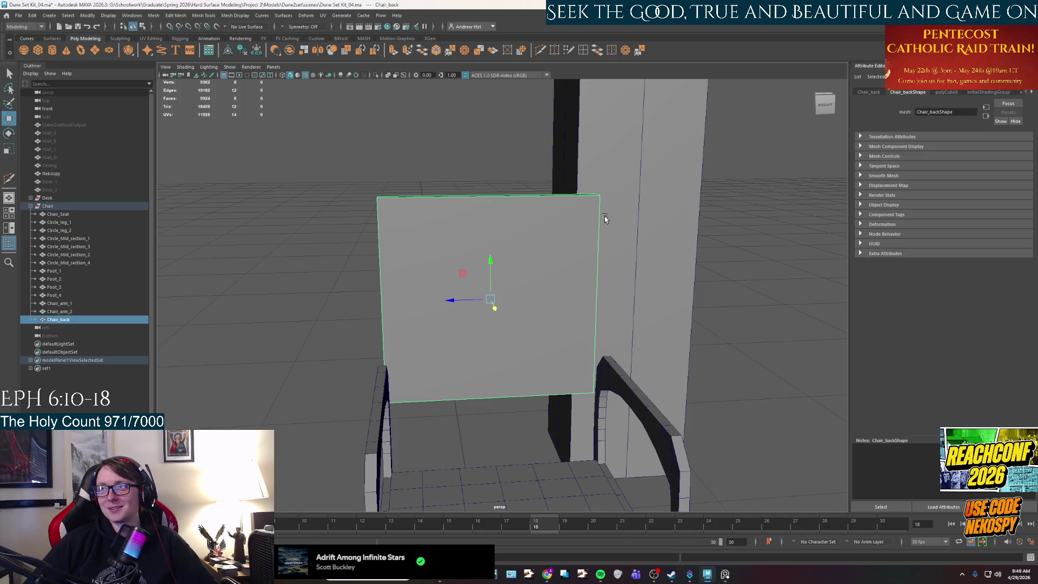
pyautogui.moveTo(588, 239)
pyautogui.keyDown('alt'); pyautogui.mouseDown()
pyautogui.moveTo(611, 273)
pyautogui.moveTo(618, 213)
pyautogui.moveTo(614, 274)
pyautogui.moveTo(602, 271)
pyautogui.moveTo(580, 198)
pyautogui.mouseUp(); pyautogui.keyUp('alt')
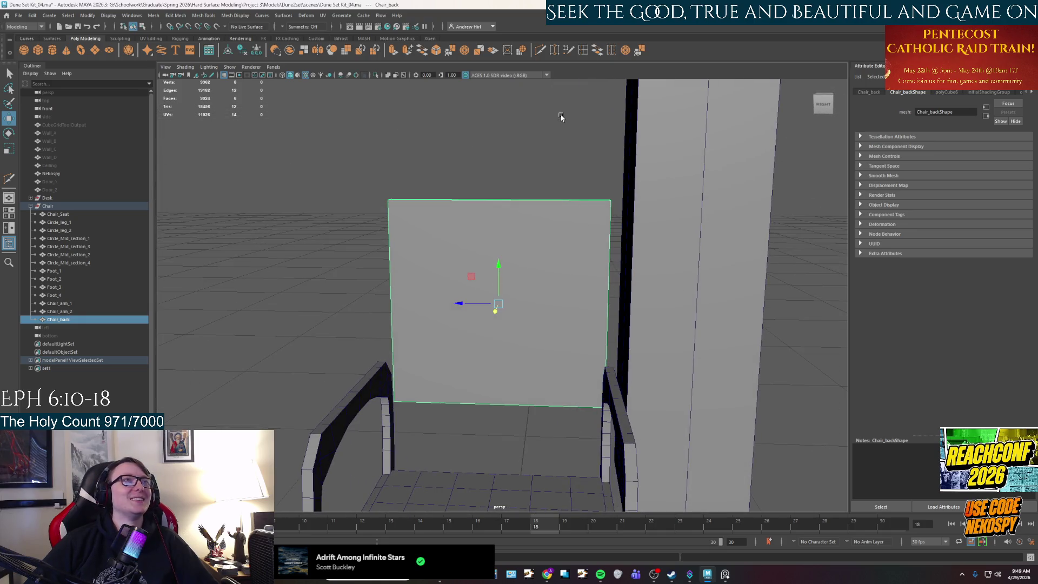
pyautogui.keyDown('alt'); pyautogui.moveTo(591, 297); pyautogui.dragTo(606, 306); pyautogui.keyUp('alt')
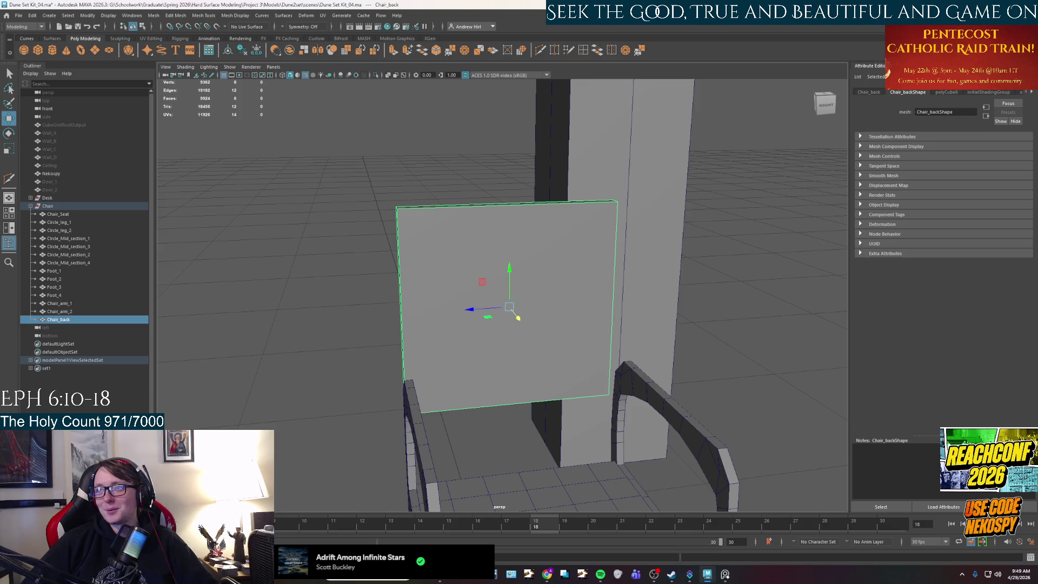
pyautogui.moveTo(586, 343)
pyautogui.keyDown('alt'); pyautogui.mouseDown()
pyautogui.moveTo(556, 384)
pyautogui.moveTo(686, 419)
pyautogui.mouseUp(); pyautogui.keyUp('alt')
# Check the reference chair photo and scale Chair_back wider horizontally.
pyautogui.press('r')
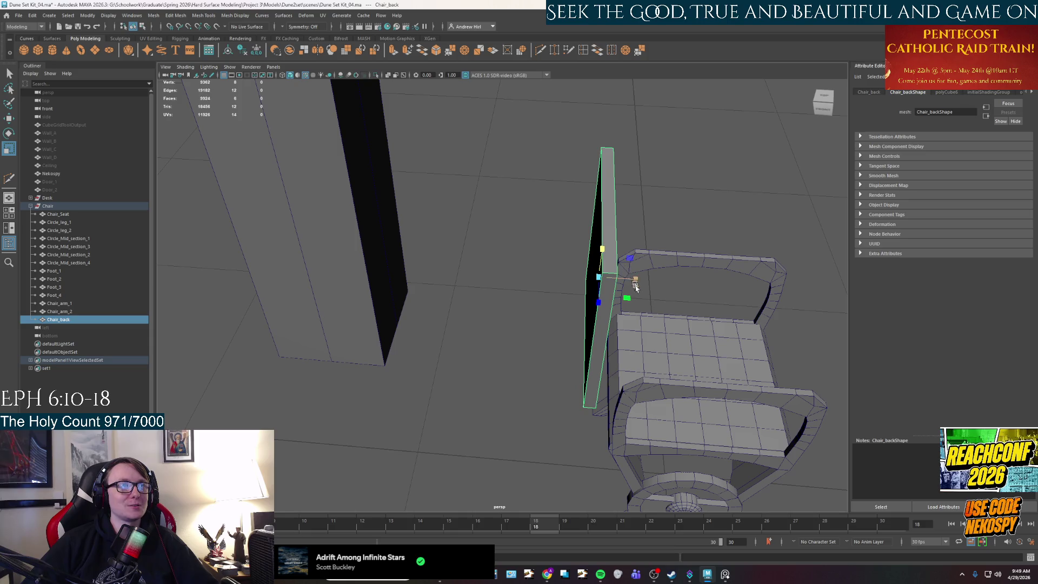
pyautogui.click(725, 574)
pyautogui.click(725, 576)
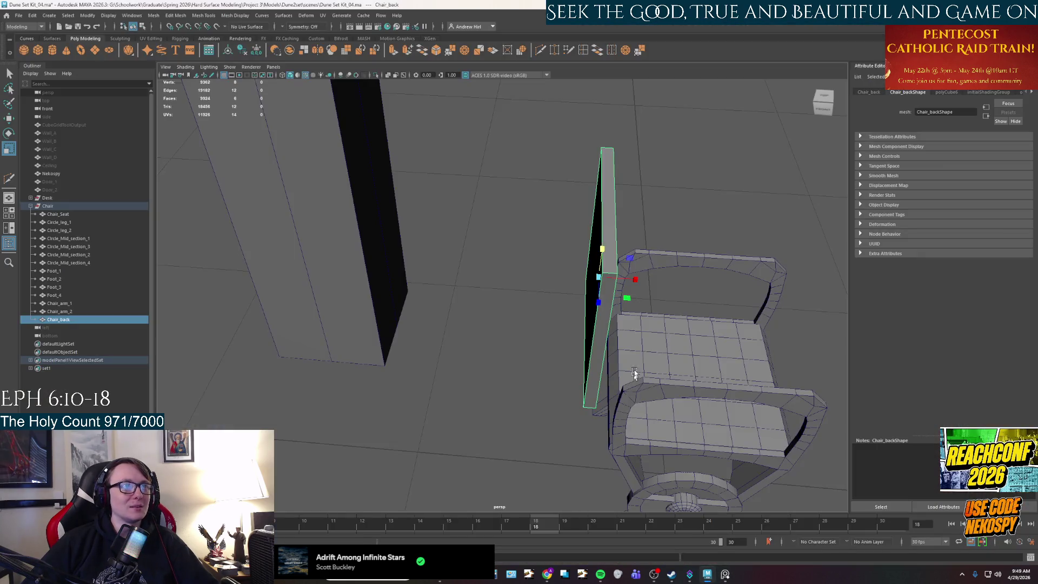
pyautogui.moveTo(635, 279)
pyautogui.mouseDown()
pyautogui.moveTo(685, 292)
pyautogui.moveTo(695, 361)
pyautogui.moveTo(627, 336)
pyautogui.moveTo(600, 301)
pyautogui.moveTo(614, 313)
pyautogui.moveTo(589, 310)
pyautogui.moveTo(638, 232)
pyautogui.mouseUp()
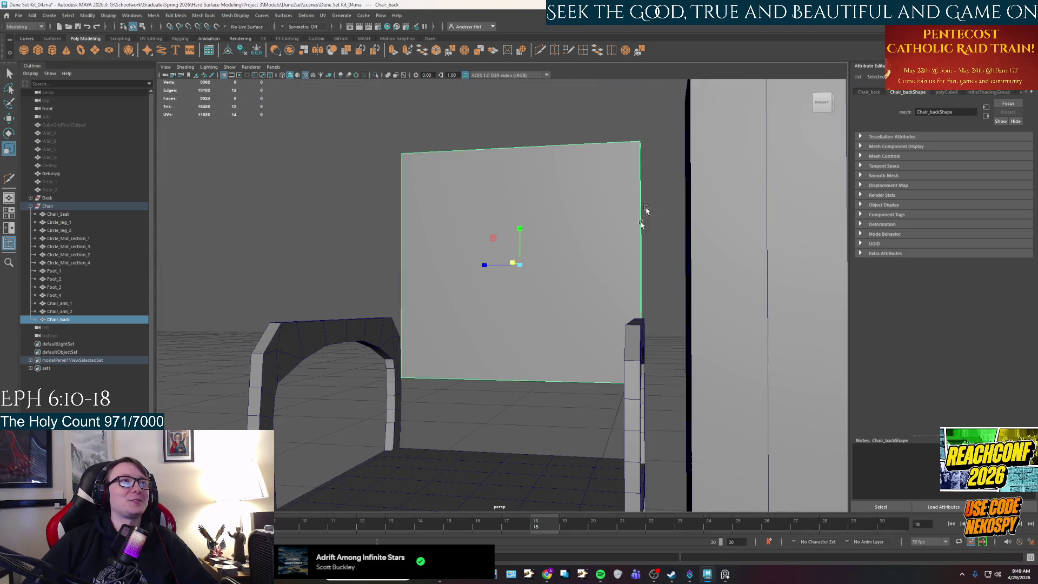
pyautogui.click(583, 50)
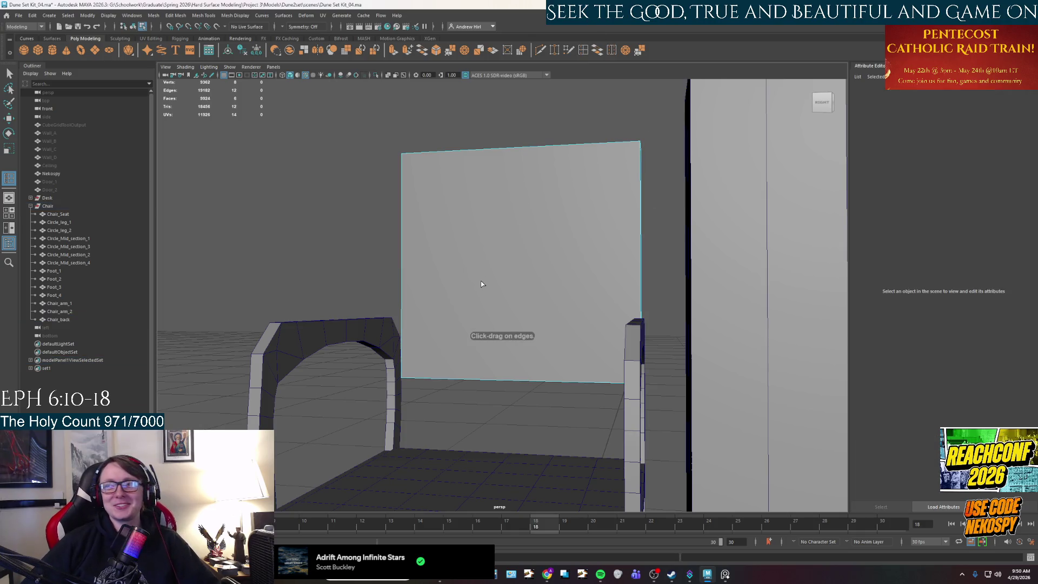
# Insert eight evenly spaced vertical edge loops across Chair_back, replacing a first five-loop attempt.
pyautogui.keyDown('alt'); pyautogui.moveTo(482, 287); pyautogui.dragTo(486, 294); pyautogui.keyUp('alt')
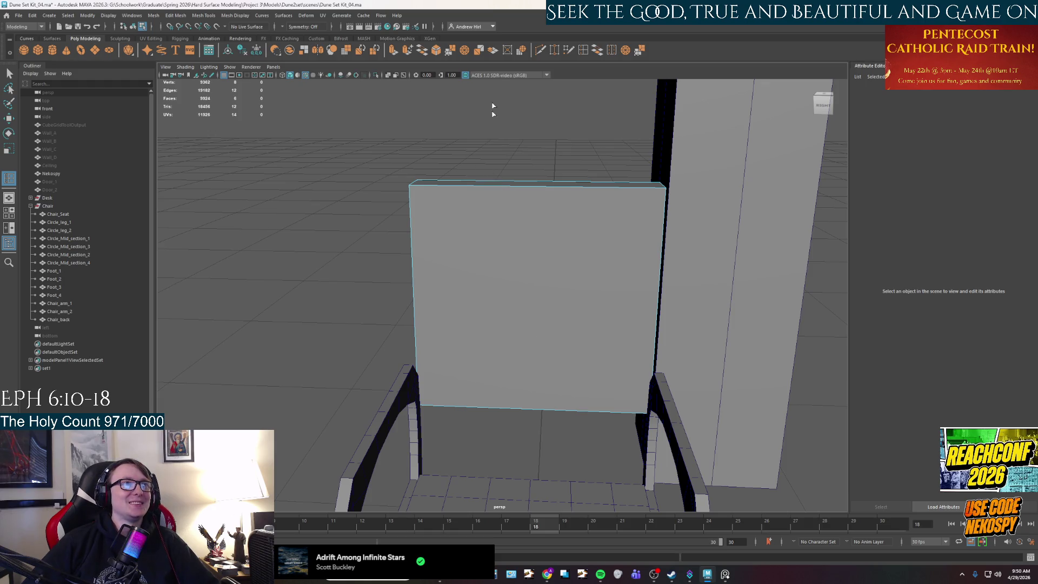
pyautogui.doubleClick(582, 49)
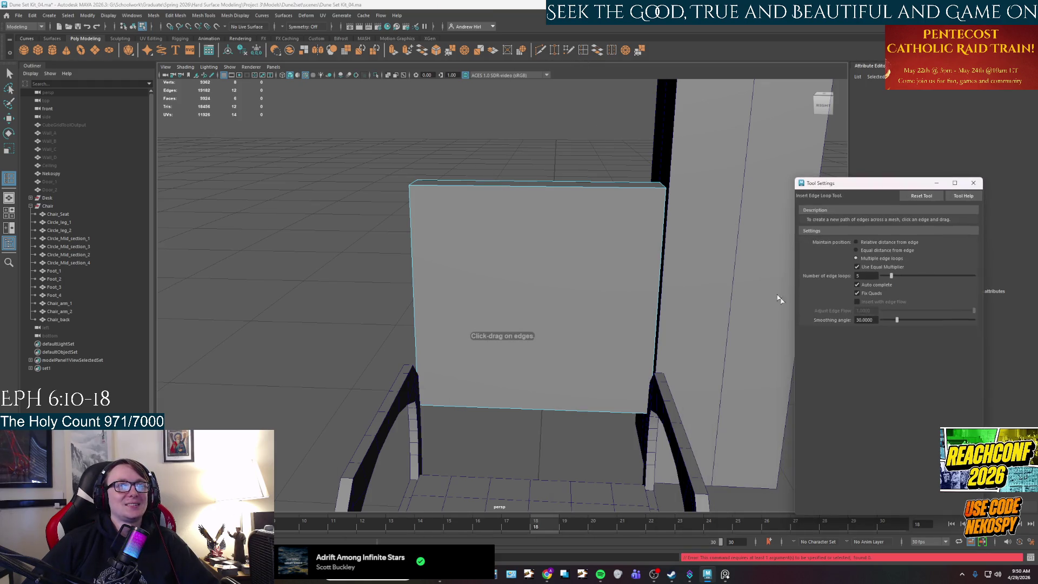
pyautogui.click(562, 189)
pyautogui.click(558, 187)
pyautogui.moveTo(558, 187)
pyautogui.mouseDown()
pyautogui.moveTo(563, 178)
pyautogui.moveTo(597, 247)
pyautogui.moveTo(557, 358)
pyautogui.moveTo(527, 276)
pyautogui.mouseUp()
pyautogui.hotkey('ctrl', 'z')
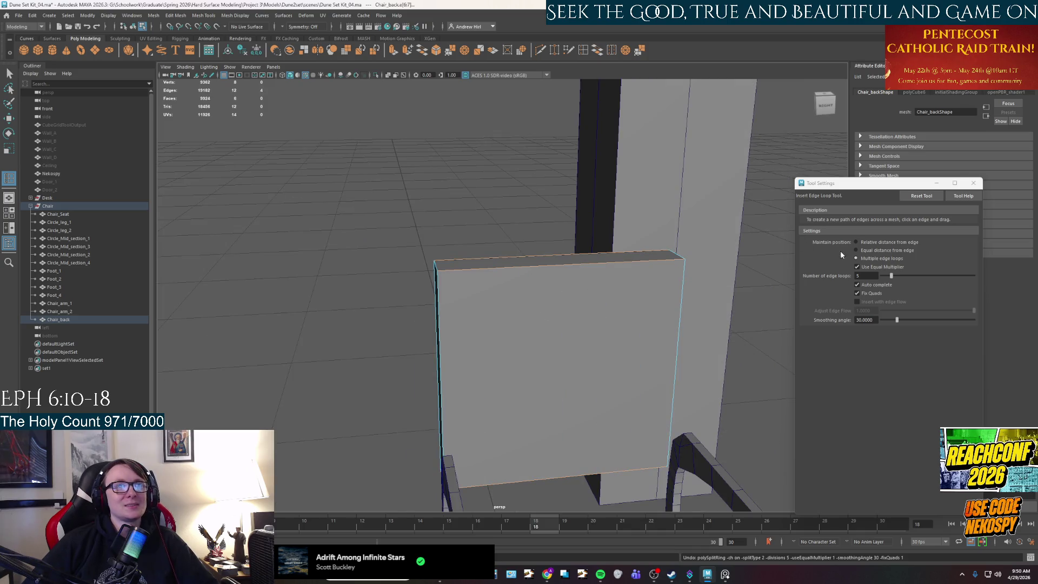
pyautogui.moveTo(865, 275); pyautogui.dragTo(847, 276)
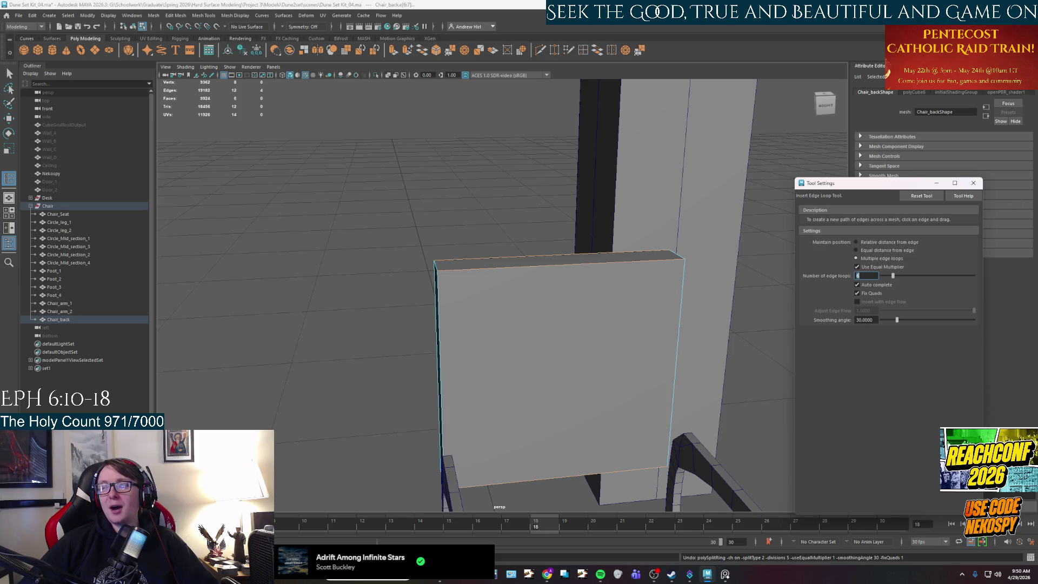
pyautogui.click(541, 268)
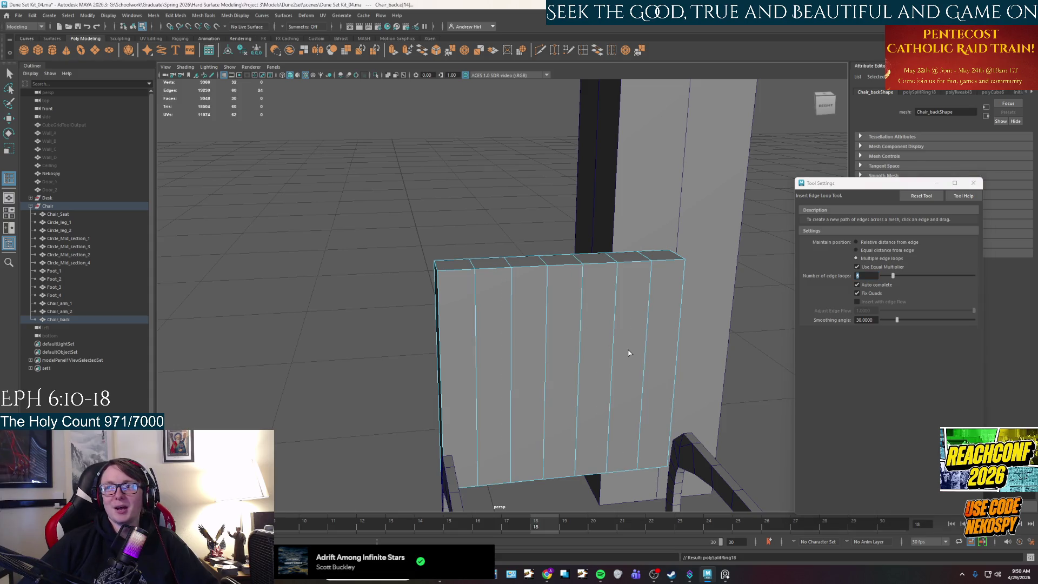
pyautogui.moveTo(585, 352)
pyautogui.keyDown('alt'); pyautogui.mouseDown()
pyautogui.moveTo(561, 316)
pyautogui.moveTo(570, 327)
pyautogui.mouseUp(); pyautogui.keyUp('alt')
pyautogui.press('q')
pyautogui.moveTo(566, 278); pyautogui.dragTo(569, 259, button='right')
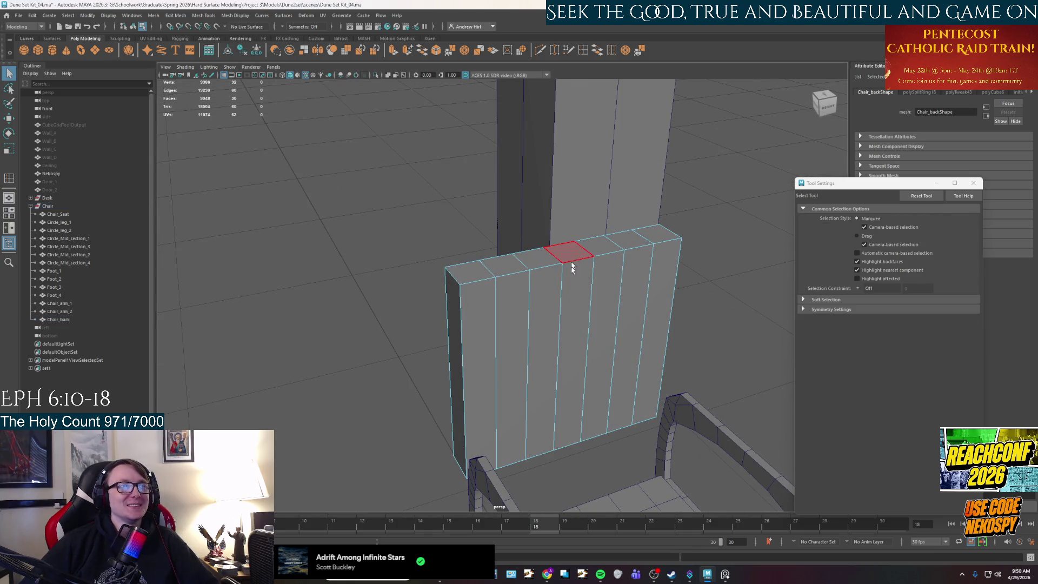
# Compare against the reference chair photo and orbit to a frontal view of the back.
pyautogui.click(728, 577)
pyautogui.click(728, 577)
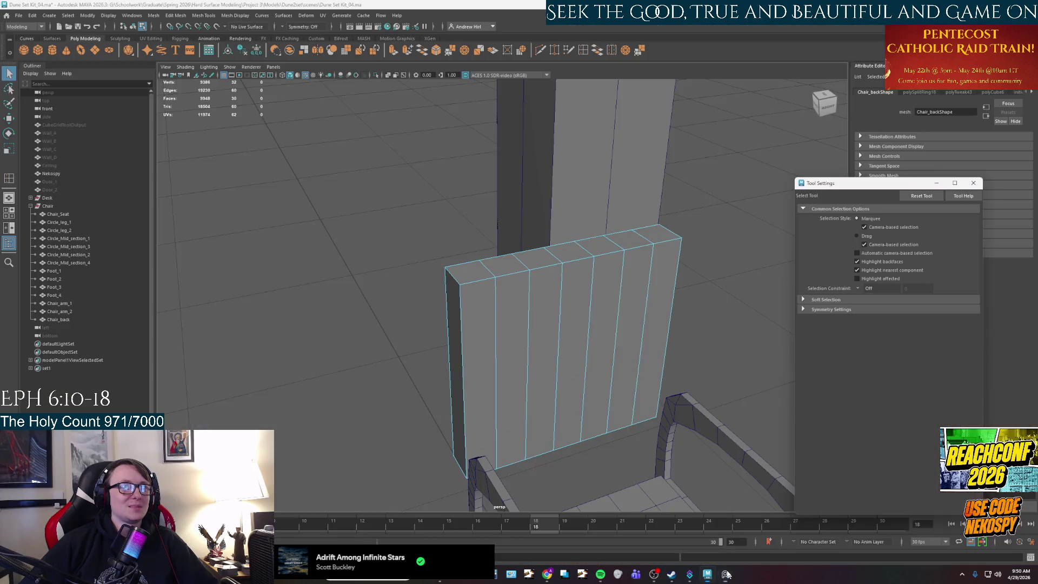
pyautogui.click(723, 577)
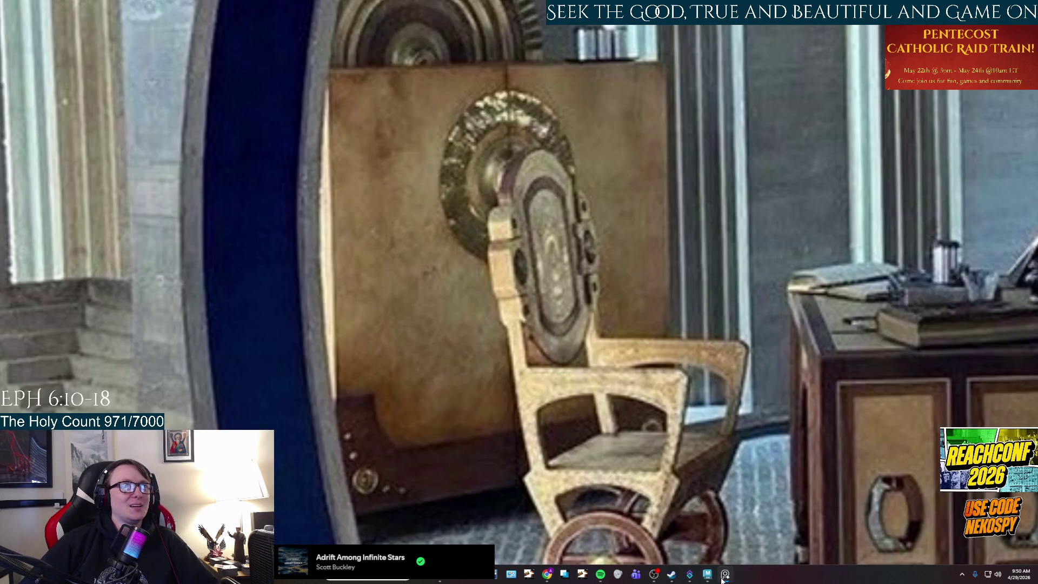
pyautogui.click(723, 577)
pyautogui.moveTo(660, 381)
pyautogui.keyDown('alt'); pyautogui.mouseDown()
pyautogui.moveTo(643, 383)
pyautogui.moveTo(624, 349)
pyautogui.moveTo(610, 358)
pyautogui.moveTo(638, 350)
pyautogui.moveTo(601, 389)
pyautogui.moveTo(524, 341)
pyautogui.moveTo(506, 383)
pyautogui.mouseUp(); pyautogui.keyUp('alt')
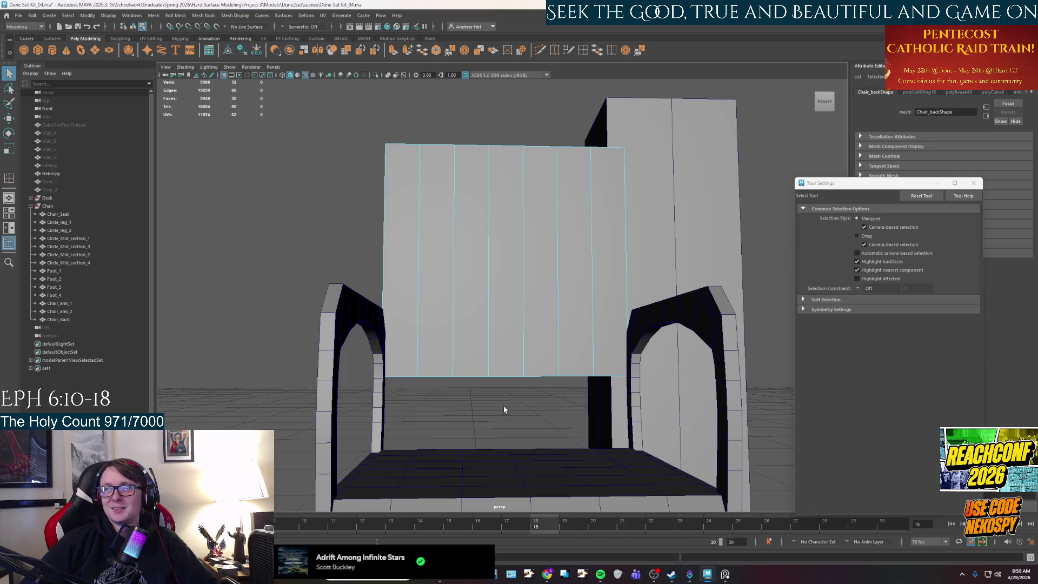
pyautogui.keyDown('alt'); pyautogui.moveTo(552, 427); pyautogui.dragTo(719, 397); pyautogui.keyUp('alt')
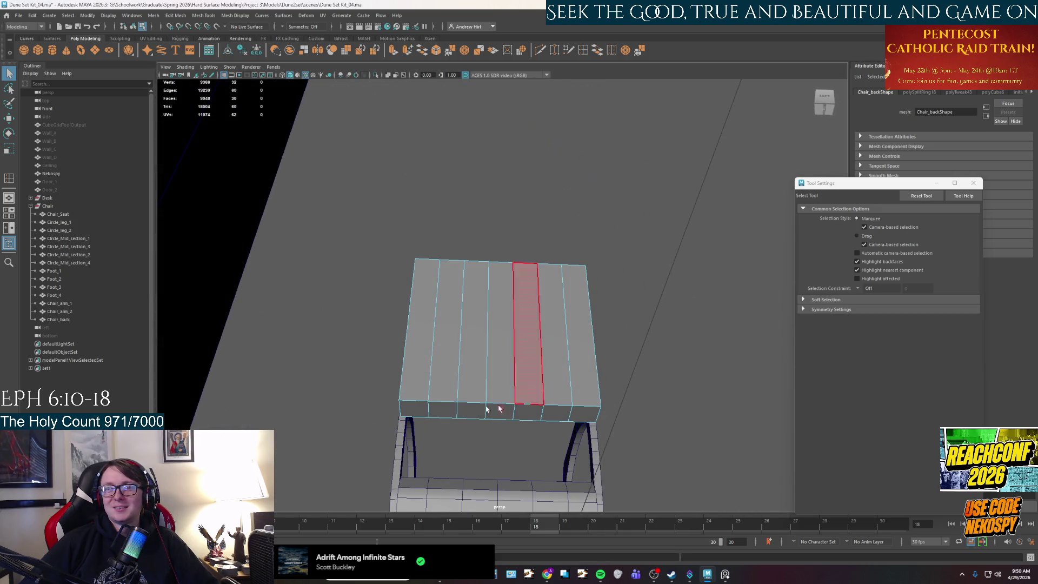
# Select the middle strip face plus several top faces of Chair_back.
pyautogui.click(553, 327)
pyautogui.keyDown('alt'); pyautogui.moveTo(552, 327); pyautogui.dragTo(576, 335); pyautogui.keyUp('alt')
pyautogui.click(504, 183)
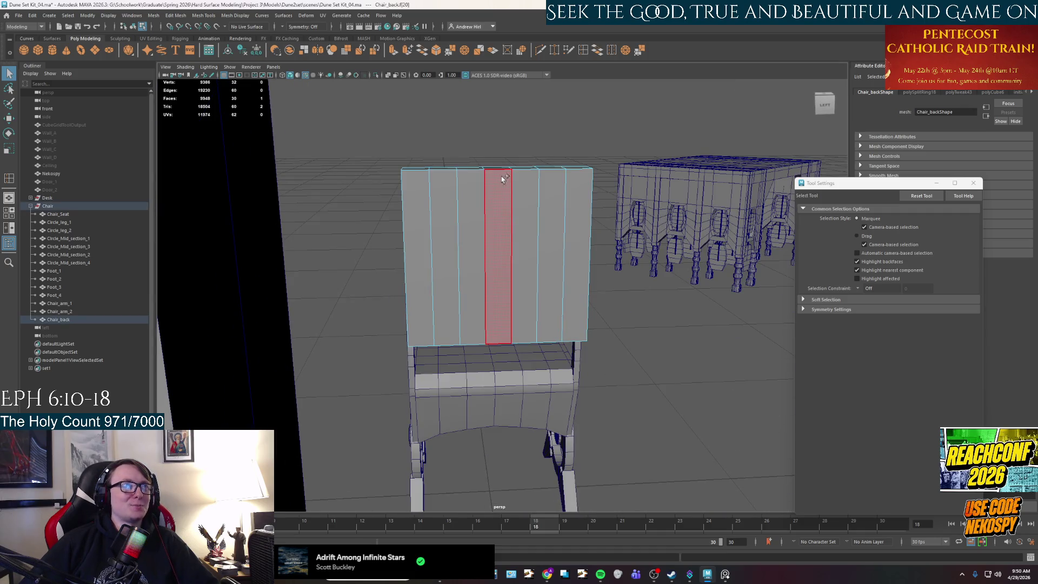
pyautogui.keyDown('shift'); pyautogui.click(501, 170); pyautogui.keyUp('shift')
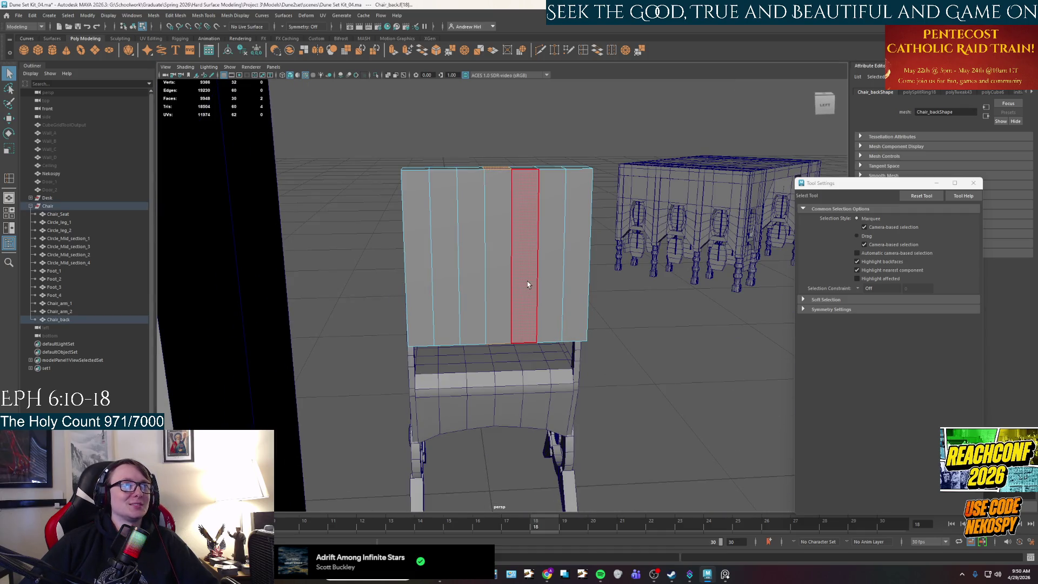
pyautogui.keyDown('alt'); pyautogui.moveTo(503, 192); pyautogui.dragTo(510, 338); pyautogui.keyUp('alt')
pyautogui.keyDown('shift'); pyautogui.click(473, 273); pyautogui.keyUp('shift')
pyautogui.keyDown('shift'); pyautogui.click(446, 274); pyautogui.keyUp('shift')
pyautogui.keyDown('shift'); pyautogui.click(554, 272); pyautogui.keyUp('shift')
pyautogui.keyDown('shift'); pyautogui.click(527, 272); pyautogui.keyUp('shift')
# Add three bottom strip faces, then clear the face selection.
pyautogui.keyDown('alt'); pyautogui.moveTo(569, 370); pyautogui.dragTo(562, 330); pyautogui.keyUp('alt')
pyautogui.keyDown('shift'); pyautogui.click(438, 501); pyautogui.keyUp('shift')
pyautogui.keyDown('shift'); pyautogui.click(470, 502); pyautogui.keyUp('shift')
pyautogui.keyDown('shift'); pyautogui.click(502, 502); pyautogui.keyUp('shift')
pyautogui.keyDown('shift'); pyautogui.click(565, 502); pyautogui.keyUp('shift')
pyautogui.keyDown('alt'); pyautogui.moveTo(573, 496); pyautogui.dragTo(751, 347); pyautogui.keyUp('alt')
pyautogui.click(751, 347)
# Set Symmetry to Object Y and select five bottom strip faces.
pyautogui.click(303, 26)
pyautogui.click(300, 45)
pyautogui.click(469, 354)
pyautogui.keyDown('shift'); pyautogui.click(503, 354); pyautogui.keyUp('shift')
pyautogui.keyDown('shift'); pyautogui.click(536, 354); pyautogui.keyUp('shift')
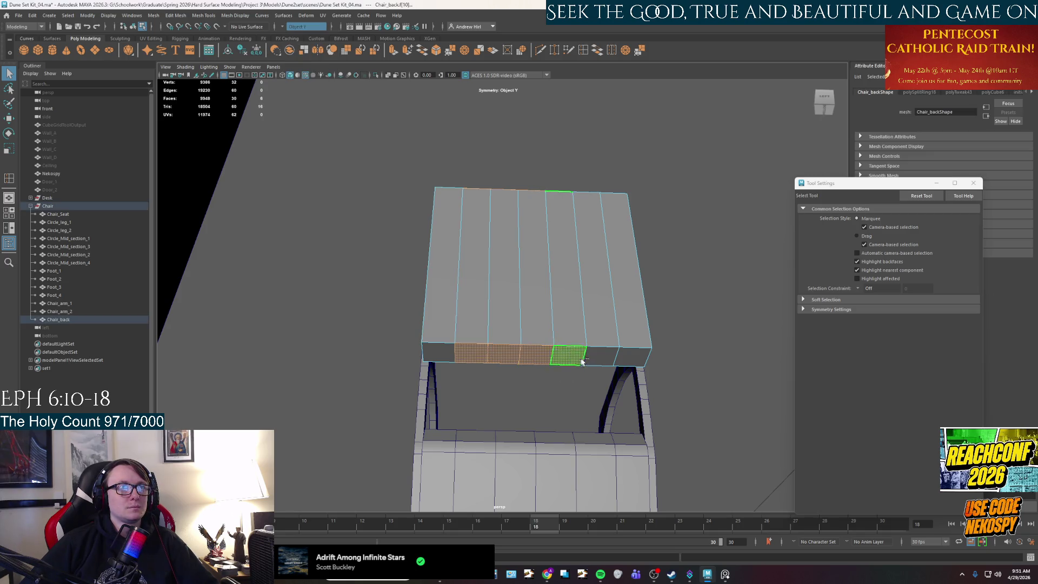
pyautogui.keyDown('shift'); pyautogui.click(567, 354); pyautogui.keyUp('shift')
pyautogui.keyDown('shift'); pyautogui.click(600, 356); pyautogui.keyUp('shift')
# Drop the outer faces and move the middle bottom faces down, raising the top into an arch.
pyautogui.press('w')
pyautogui.moveTo(525, 349)
pyautogui.keyDown('alt'); pyautogui.mouseDown()
pyautogui.moveTo(534, 364)
pyautogui.moveTo(471, 385)
pyautogui.mouseUp(); pyautogui.keyUp('alt')
pyautogui.keyDown('ctrl'); pyautogui.click(471, 385); pyautogui.keyUp('ctrl')
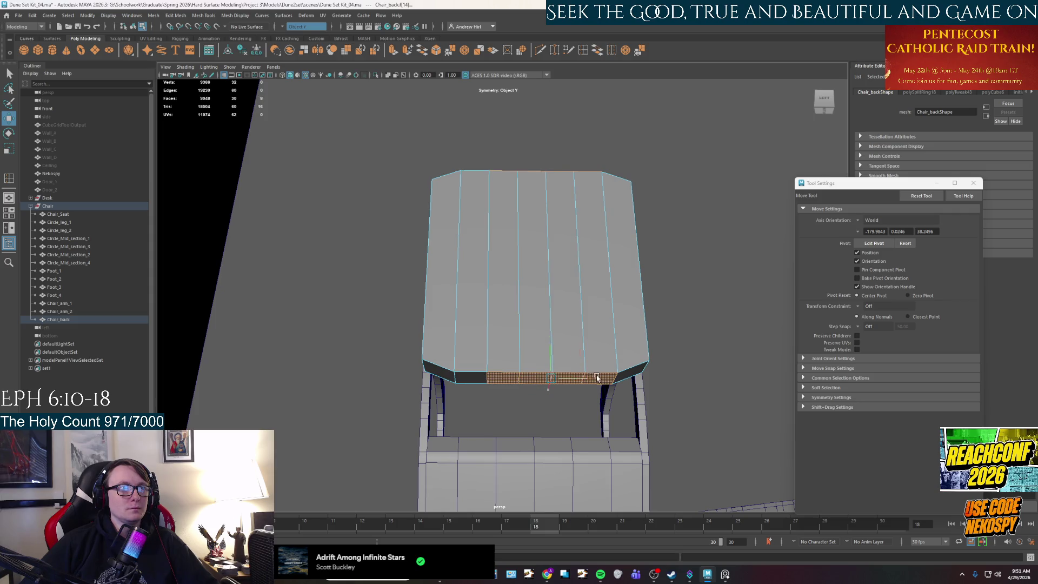
pyautogui.moveTo(550, 360); pyautogui.dragTo(551, 363)
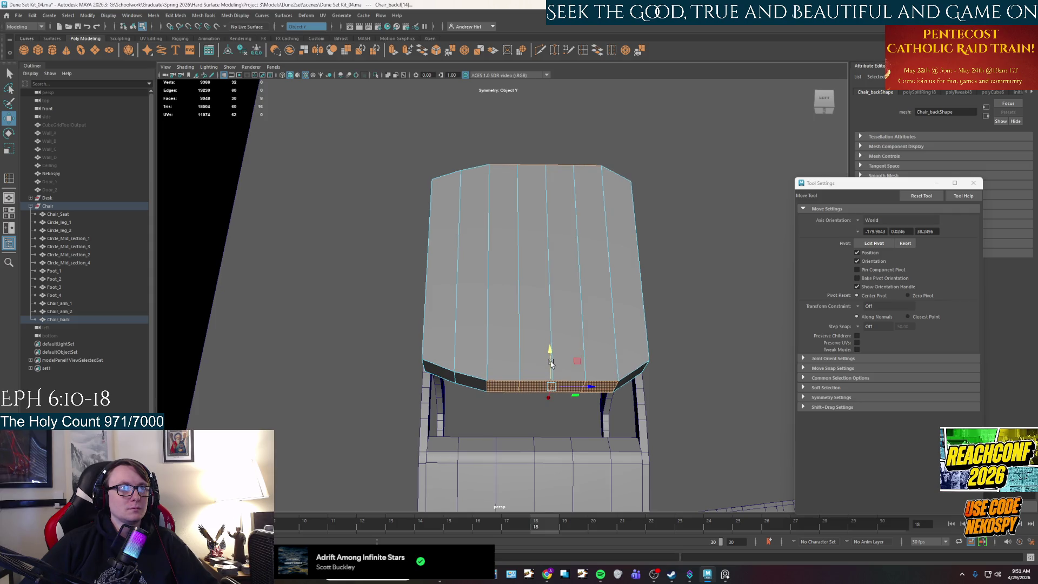
pyautogui.hotkey('ctrl', 'z')
pyautogui.keyDown('ctrl'); pyautogui.click(597, 379); pyautogui.keyUp('ctrl')
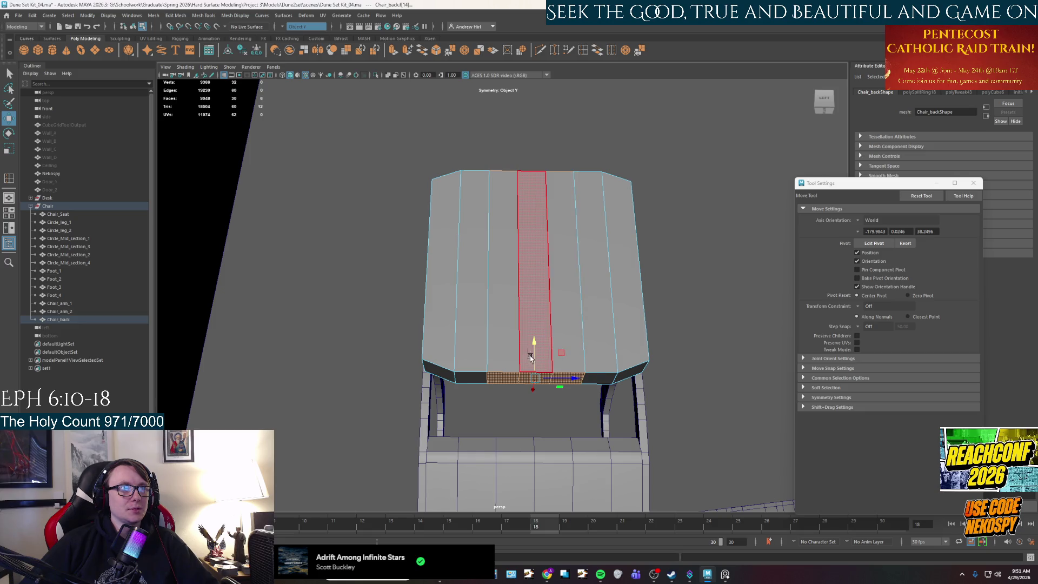
pyautogui.moveTo(532, 357); pyautogui.dragTo(535, 355)
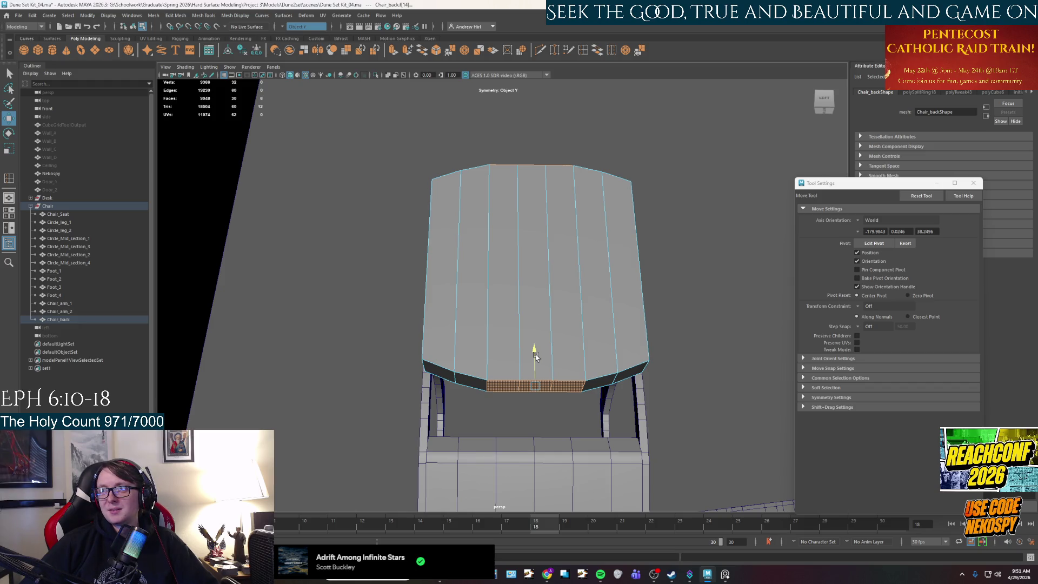
# Move only the center bottom face further to round out the arch.
pyautogui.press('q')
pyautogui.click(535, 386)
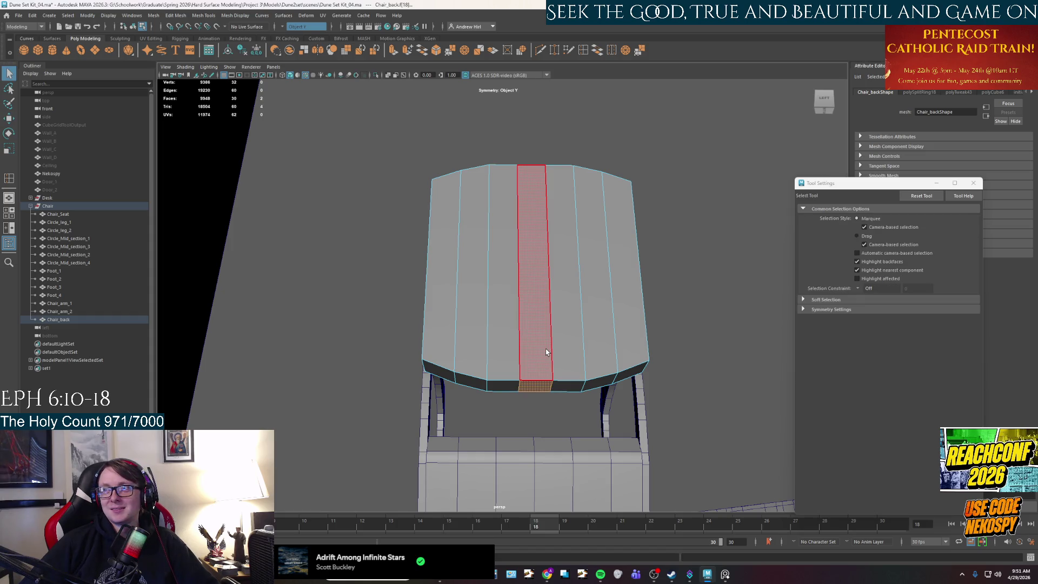
pyautogui.press('w')
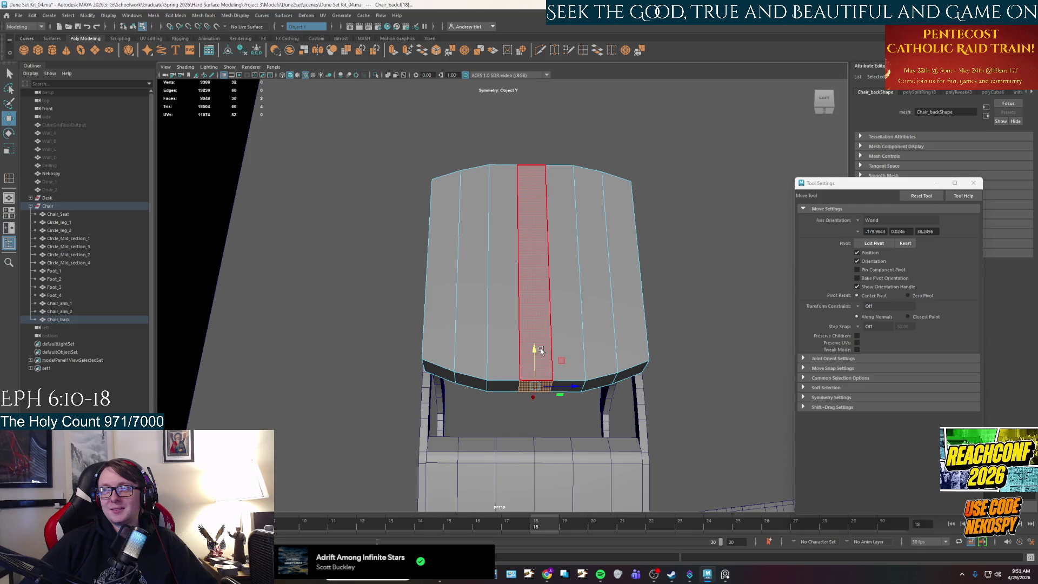
pyautogui.moveTo(534, 360); pyautogui.dragTo(542, 335)
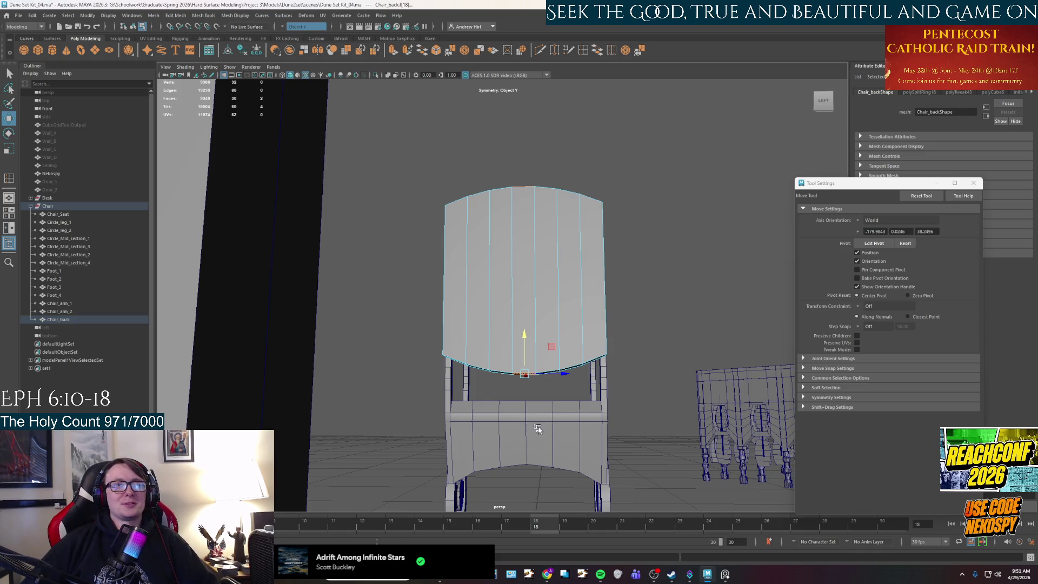
# Compare the chair back against the reference chair photo and orbit to a frontal view.
pyautogui.click(725, 574)
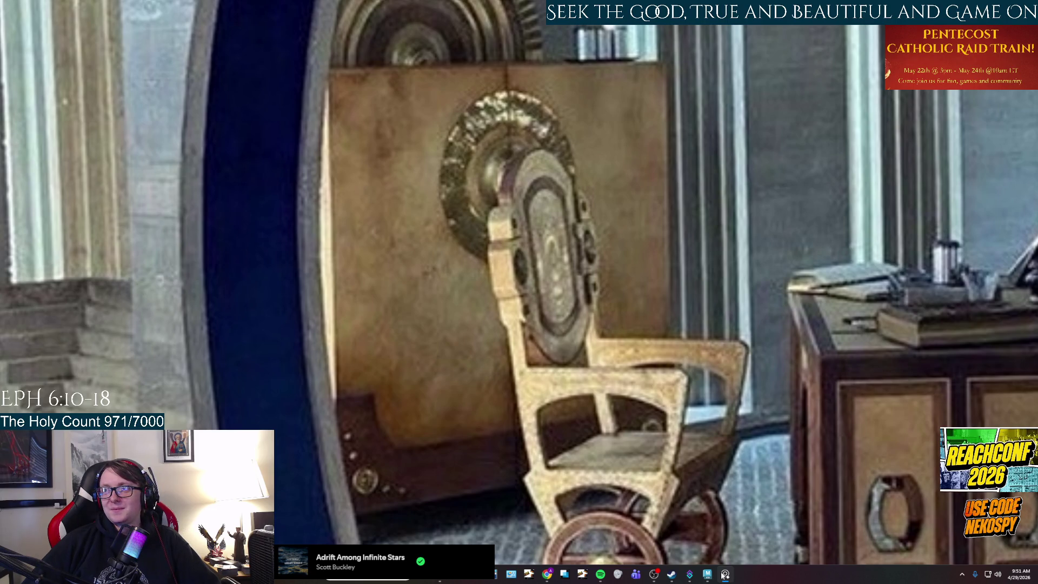
pyautogui.click(724, 574)
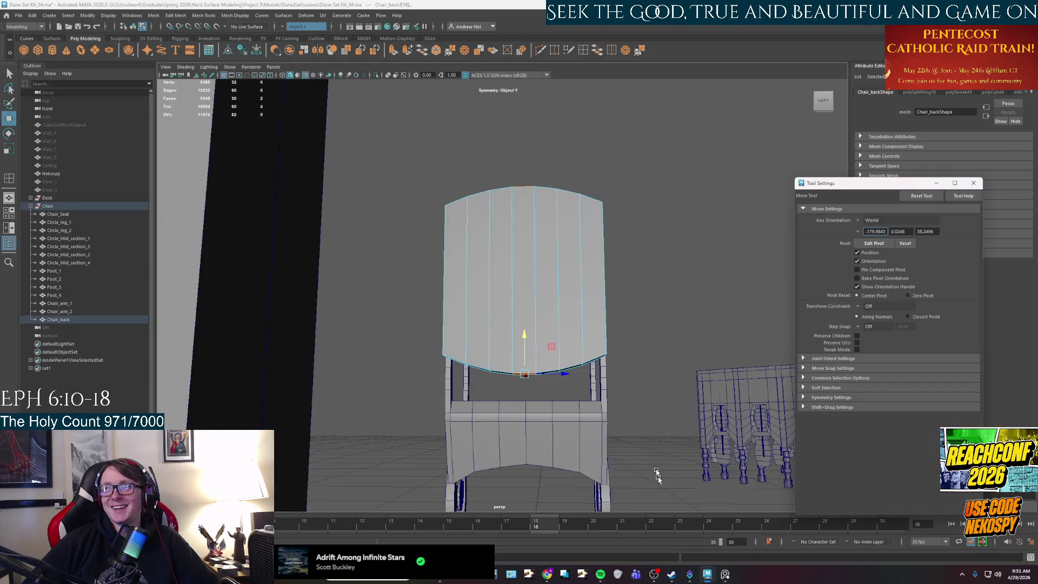
pyautogui.click(725, 576)
pyautogui.click(725, 575)
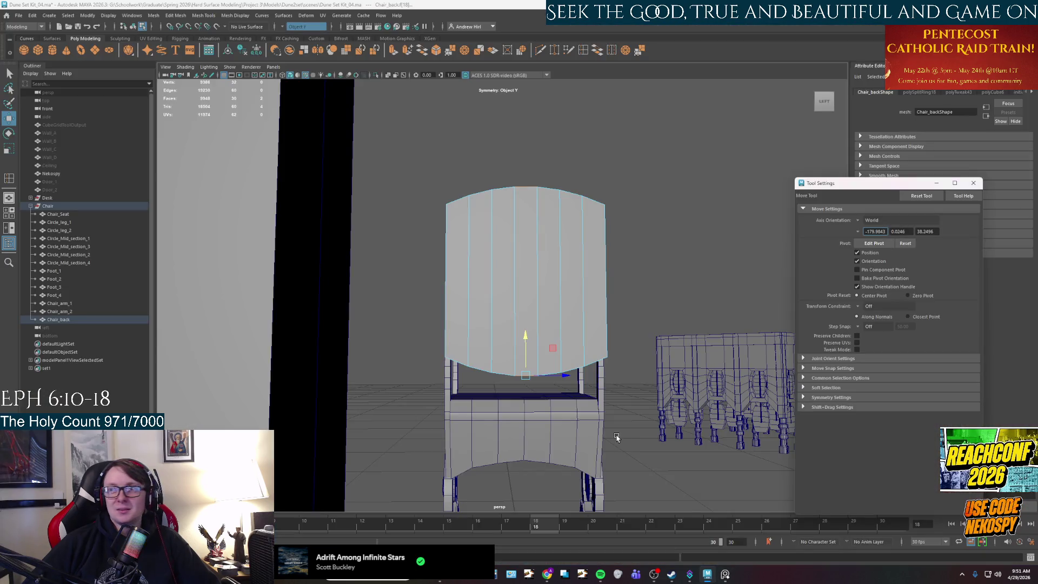
pyautogui.keyDown('alt'); pyautogui.moveTo(530, 358); pyautogui.dragTo(478, 365); pyautogui.keyUp('alt')
pyautogui.moveTo(551, 315); pyautogui.dragTo(585, 303, button='right')
pyautogui.keyDown('alt'); pyautogui.moveTo(585, 304); pyautogui.dragTo(556, 301); pyautogui.keyUp('alt')
pyautogui.press('r')
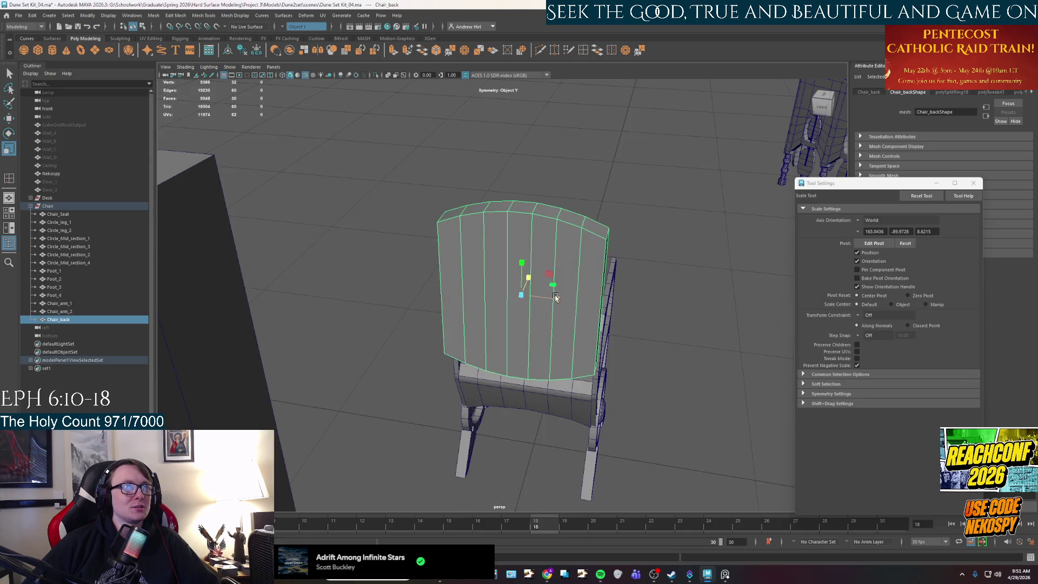
pyautogui.moveTo(557, 301)
pyautogui.keyDown('alt'); pyautogui.mouseDown()
pyautogui.moveTo(575, 314)
pyautogui.moveTo(549, 341)
pyautogui.moveTo(605, 347)
pyautogui.moveTo(679, 317)
pyautogui.mouseUp(); pyautogui.keyUp('alt')
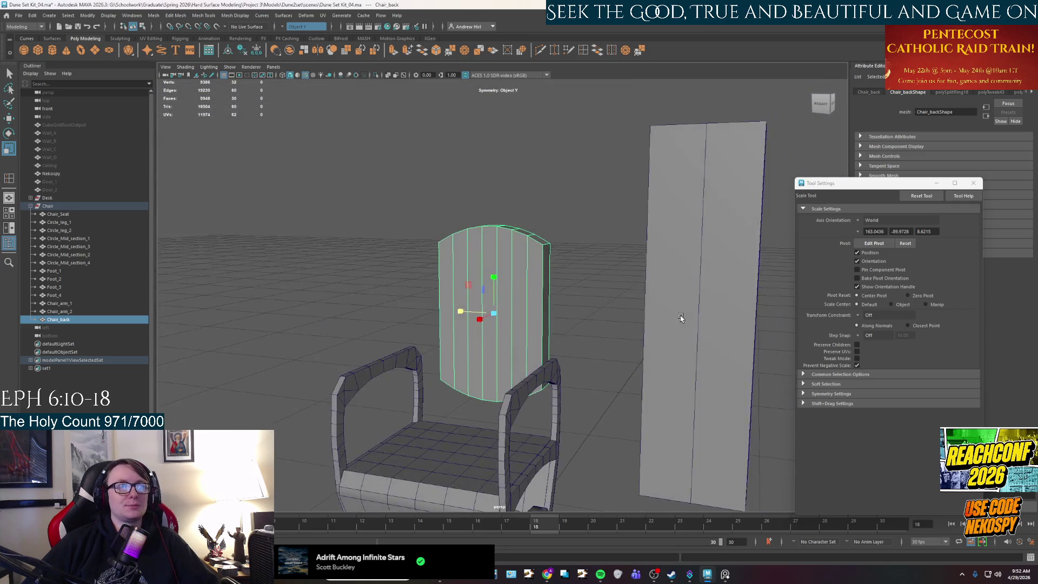
pyautogui.moveTo(521, 329)
pyautogui.keyDown('alt'); pyautogui.mouseDown()
pyautogui.moveTo(524, 377)
pyautogui.moveTo(572, 393)
pyautogui.moveTo(593, 351)
pyautogui.moveTo(559, 353)
pyautogui.moveTo(547, 331)
pyautogui.moveTo(533, 224)
pyautogui.mouseUp(); pyautogui.keyUp('alt')
# In edge mode, test lowering the chair back's top-left edge, then undo the move.
pyautogui.moveTo(533, 225); pyautogui.dragTo(532, 207, button='right')
pyautogui.moveTo(522, 233)
pyautogui.keyDown('alt'); pyautogui.mouseDown()
pyautogui.moveTo(517, 285)
pyautogui.moveTo(566, 289)
pyautogui.moveTo(496, 330)
pyautogui.moveTo(452, 215)
pyautogui.mouseUp(); pyautogui.keyUp('alt')
pyautogui.press('w')
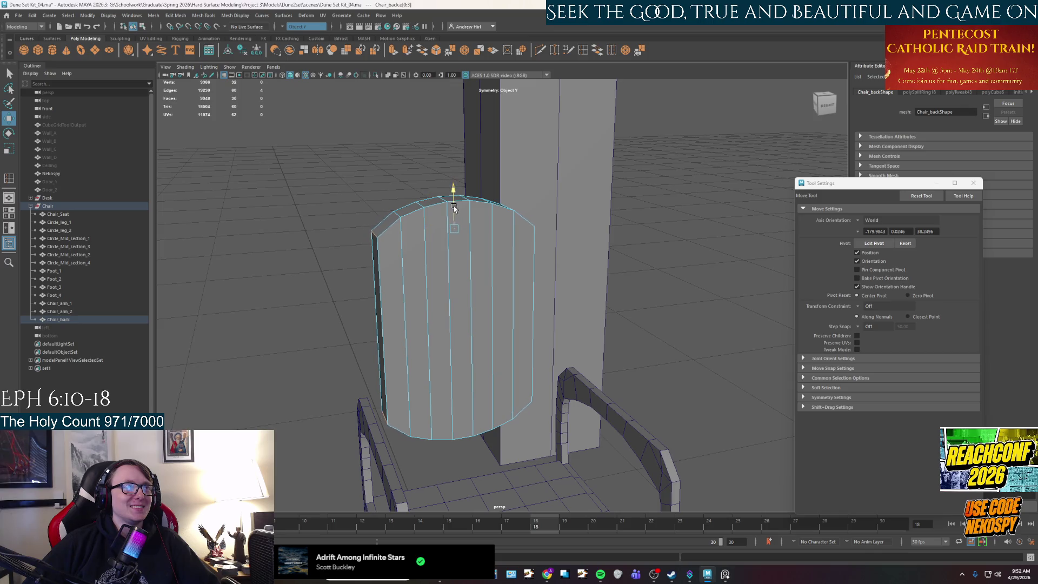
pyautogui.click(412, 207)
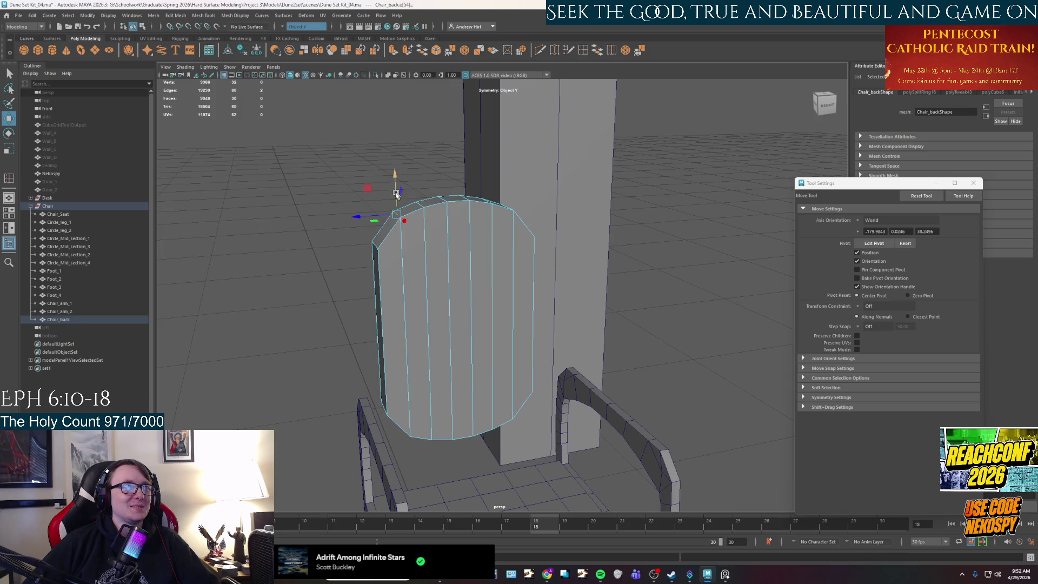
pyautogui.moveTo(398, 193); pyautogui.dragTo(395, 192)
pyautogui.moveTo(395, 193); pyautogui.dragTo(395, 210)
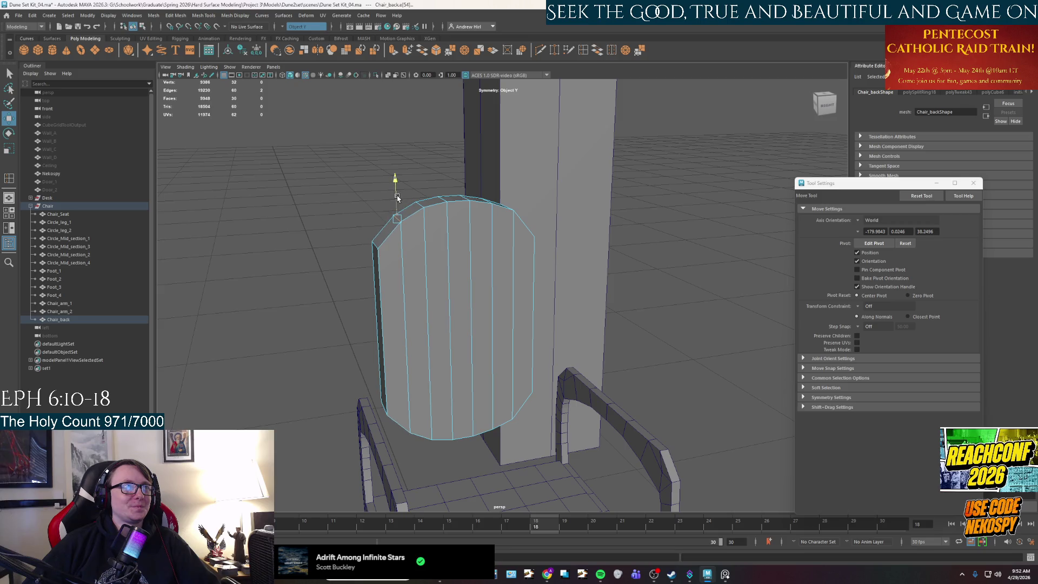
pyautogui.keyDown('alt'); pyautogui.moveTo(572, 274); pyautogui.dragTo(540, 260); pyautogui.keyUp('alt')
pyautogui.hotkey('ctrl', 'z')
# Scale the chair back's selected top edges inward horizontally.
pyautogui.click(452, 193)
pyautogui.keyDown('alt'); pyautogui.moveTo(452, 190); pyautogui.dragTo(496, 222); pyautogui.keyUp('alt')
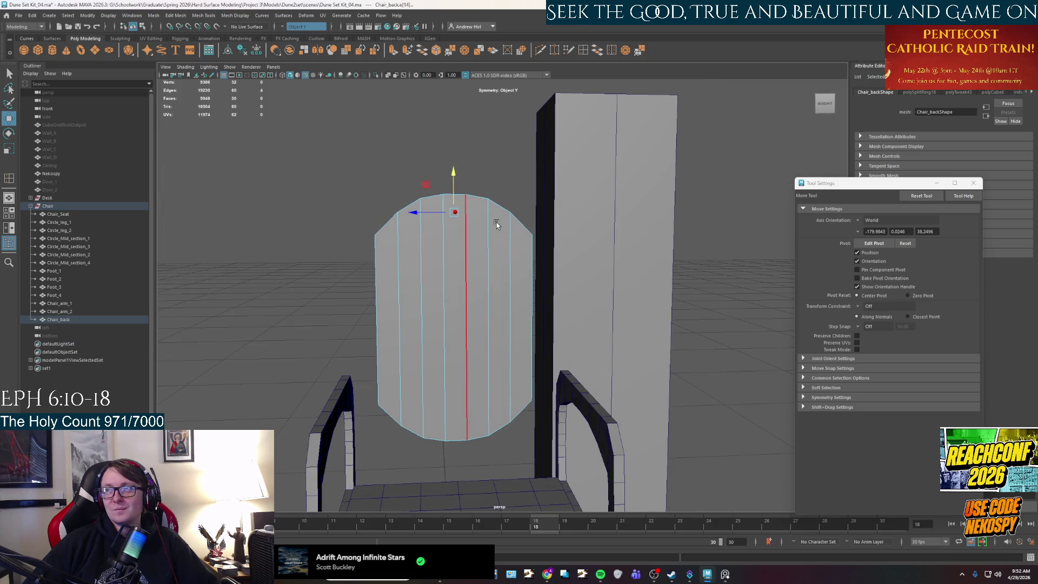
pyautogui.click(486, 279)
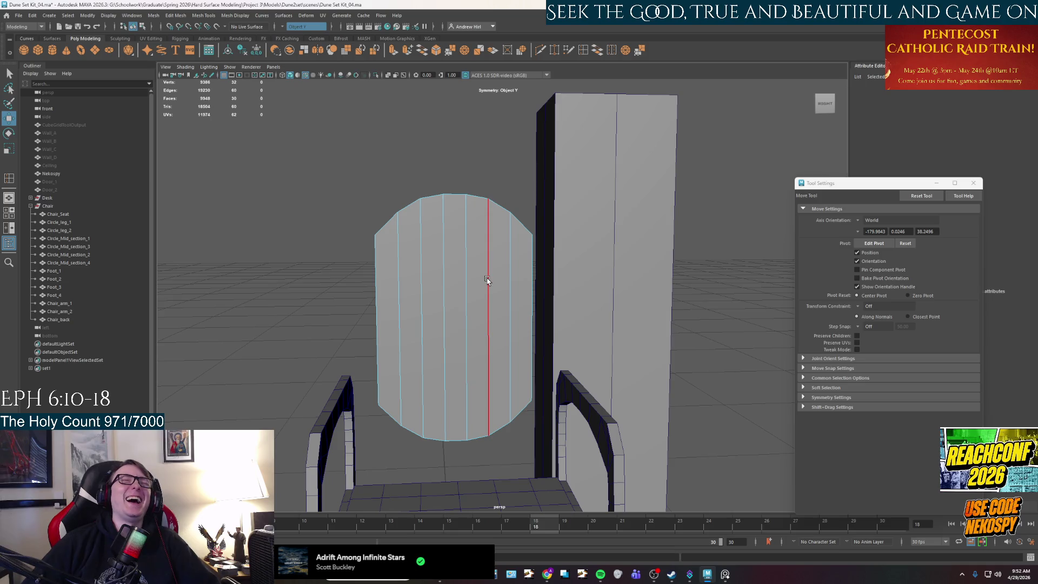
pyautogui.moveTo(419, 271)
pyautogui.keyDown('alt'); pyautogui.mouseDown()
pyautogui.moveTo(534, 265)
pyautogui.moveTo(488, 266)
pyautogui.mouseUp(); pyautogui.keyUp('alt')
pyautogui.click(423, 264)
pyautogui.keyDown('shift'); pyautogui.click(534, 265); pyautogui.keyUp('shift')
pyautogui.press('r')
pyautogui.moveTo(416, 236)
pyautogui.mouseDown()
pyautogui.moveTo(468, 271)
pyautogui.moveTo(415, 264)
pyautogui.moveTo(470, 280)
pyautogui.moveTo(508, 276)
pyautogui.moveTo(512, 262)
pyautogui.moveTo(470, 271)
pyautogui.mouseUp()
# Raise the chair back's top face slightly.
pyautogui.moveTo(453, 272); pyautogui.dragTo(453, 295, button='right')
pyautogui.click(451, 253)
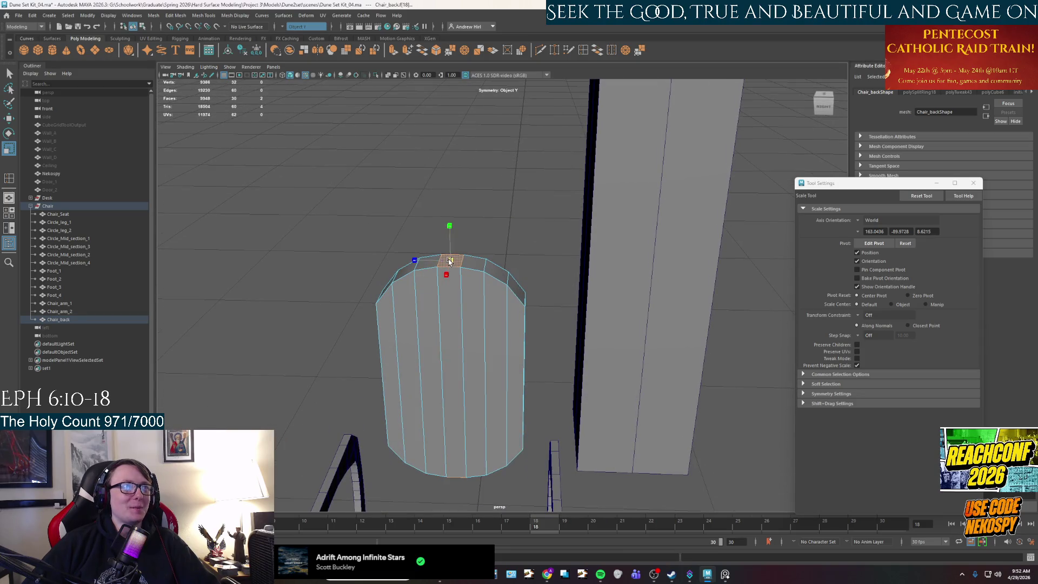
pyautogui.press('w')
pyautogui.moveTo(451, 232); pyautogui.dragTo(451, 230)
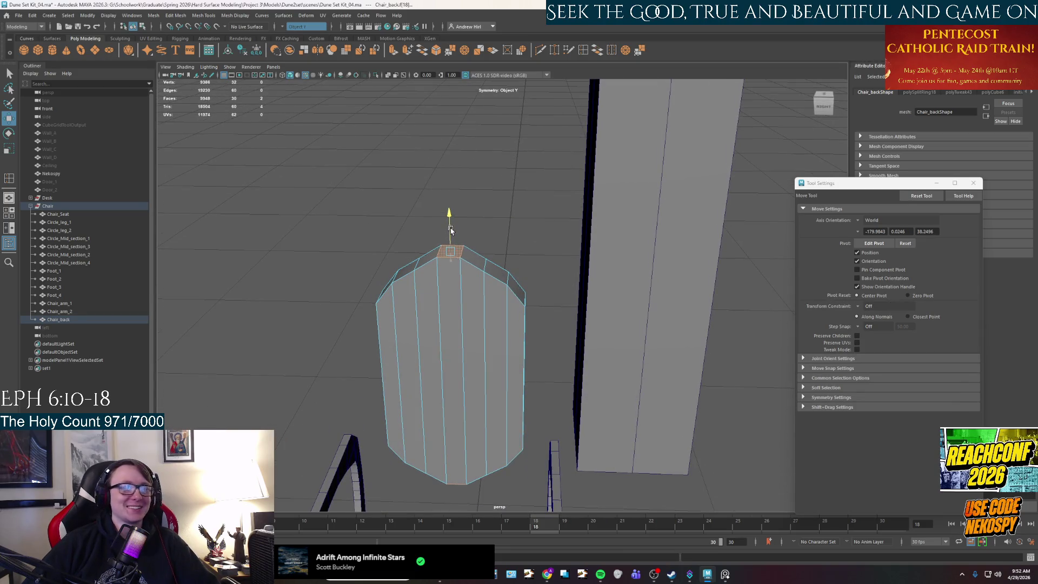
pyautogui.moveTo(452, 272)
pyautogui.keyDown('alt'); pyautogui.mouseDown()
pyautogui.moveTo(463, 270)
pyautogui.moveTo(470, 295)
pyautogui.mouseUp(); pyautogui.keyUp('alt')
# Raise the left and right top chamfer edges to round the arch.
pyautogui.press('q')
pyautogui.rightClick(421, 280)
pyautogui.click(421, 258)
pyautogui.click(397, 271)
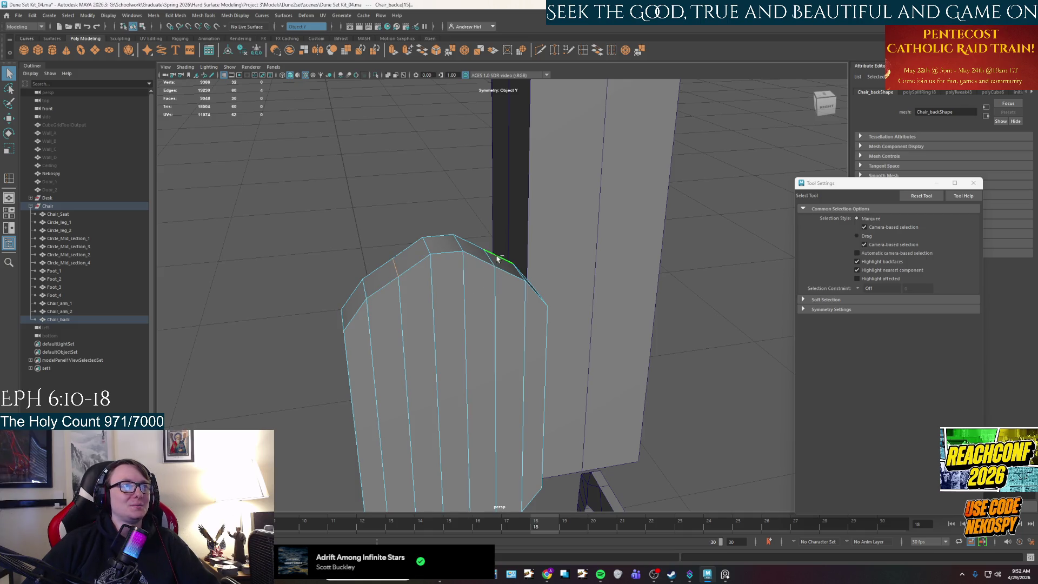
pyautogui.click(446, 259)
pyautogui.keyDown('alt'); pyautogui.moveTo(443, 274); pyautogui.dragTo(435, 222); pyautogui.keyUp('alt')
pyautogui.press('w')
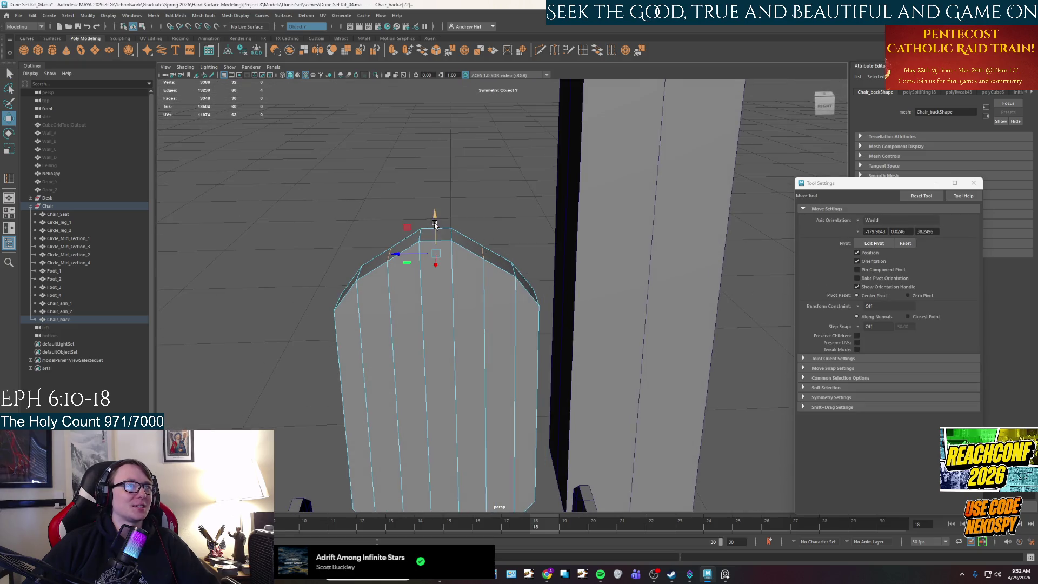
pyautogui.click(480, 250)
pyautogui.moveTo(480, 260)
pyautogui.keyDown('alt'); pyautogui.mouseDown()
pyautogui.moveTo(463, 290)
pyautogui.moveTo(364, 278)
pyautogui.mouseUp(); pyautogui.keyUp('alt')
pyautogui.click(352, 277)
pyautogui.moveTo(440, 236); pyautogui.dragTo(440, 230)
pyautogui.scroll(-5, 458, 285)
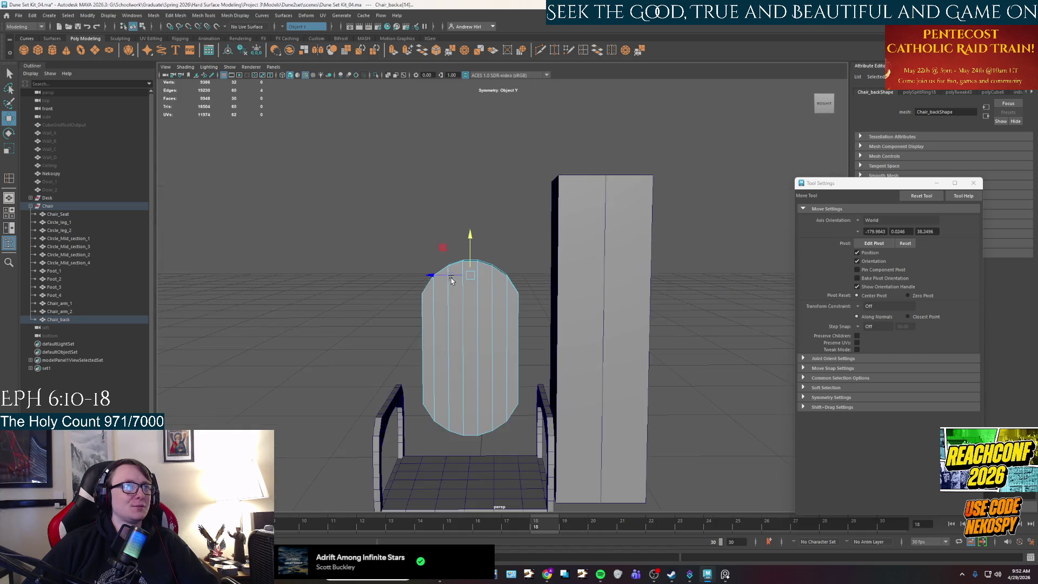
# Return to object mode and select the tall Nekospy box.
pyautogui.moveTo(471, 331)
pyautogui.keyDown('alt'); pyautogui.mouseDown()
pyautogui.moveTo(507, 339)
pyautogui.moveTo(485, 331)
pyautogui.moveTo(476, 300)
pyautogui.mouseUp(); pyautogui.keyUp('alt')
pyautogui.moveTo(476, 300); pyautogui.dragTo(561, 306, button='right')
pyautogui.click(562, 307)
pyautogui.moveTo(561, 307)
pyautogui.keyDown('alt'); pyautogui.mouseDown()
pyautogui.moveTo(539, 294)
pyautogui.moveTo(456, 317)
pyautogui.mouseUp(); pyautogui.keyUp('alt')
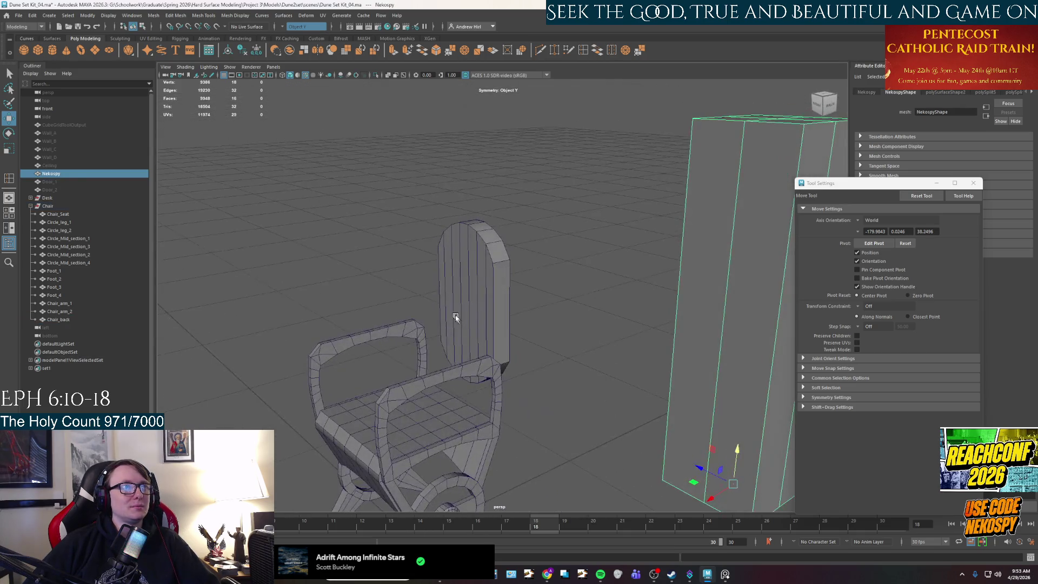
# Check the reference photo and insert vertical edge loops across the chair back at relative distance.
pyautogui.click(721, 573)
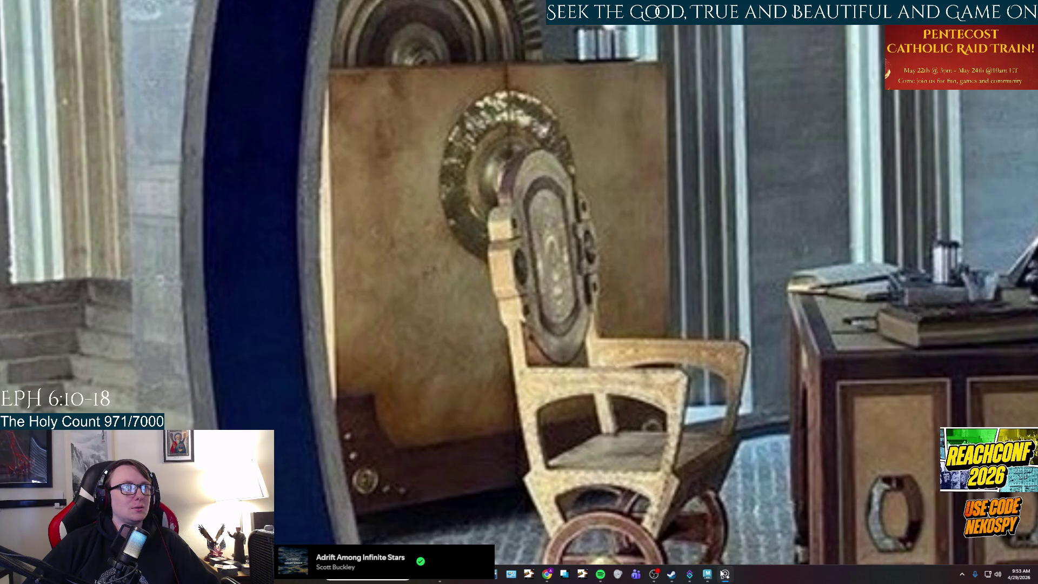
pyautogui.click(725, 573)
pyautogui.keyDown('alt'); pyautogui.moveTo(568, 324); pyautogui.dragTo(486, 335); pyautogui.keyUp('alt')
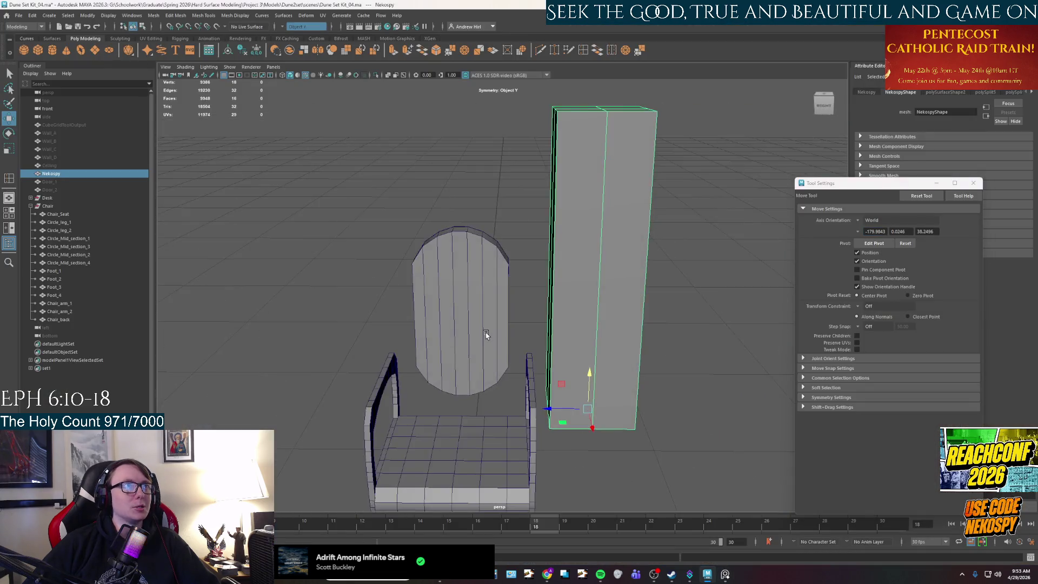
pyautogui.scroll(3, 486, 335)
pyautogui.click(587, 49)
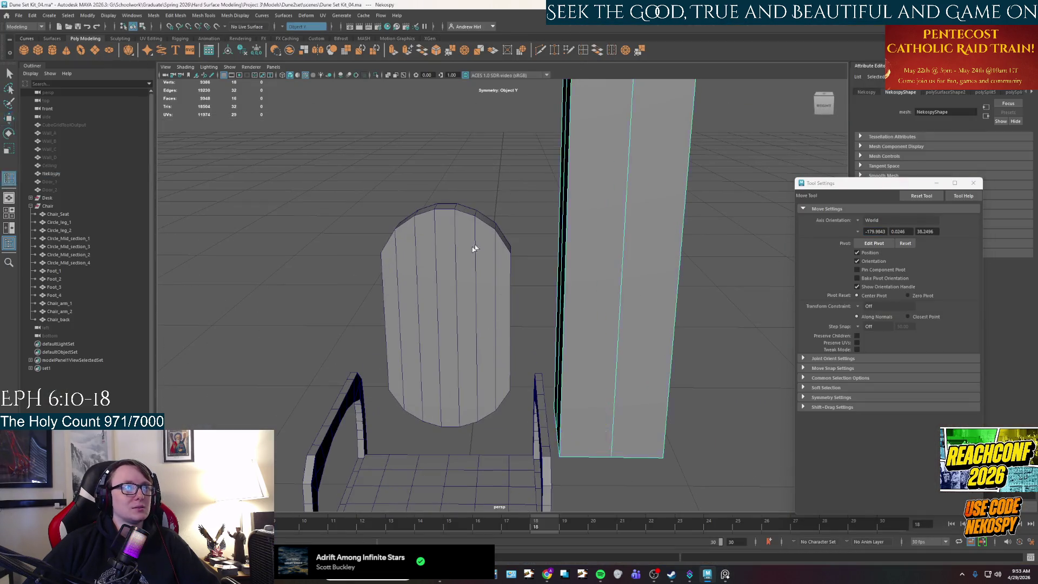
pyautogui.click(455, 277)
pyautogui.moveTo(455, 277)
pyautogui.mouseDown()
pyautogui.moveTo(453, 302)
pyautogui.moveTo(463, 298)
pyautogui.mouseUp()
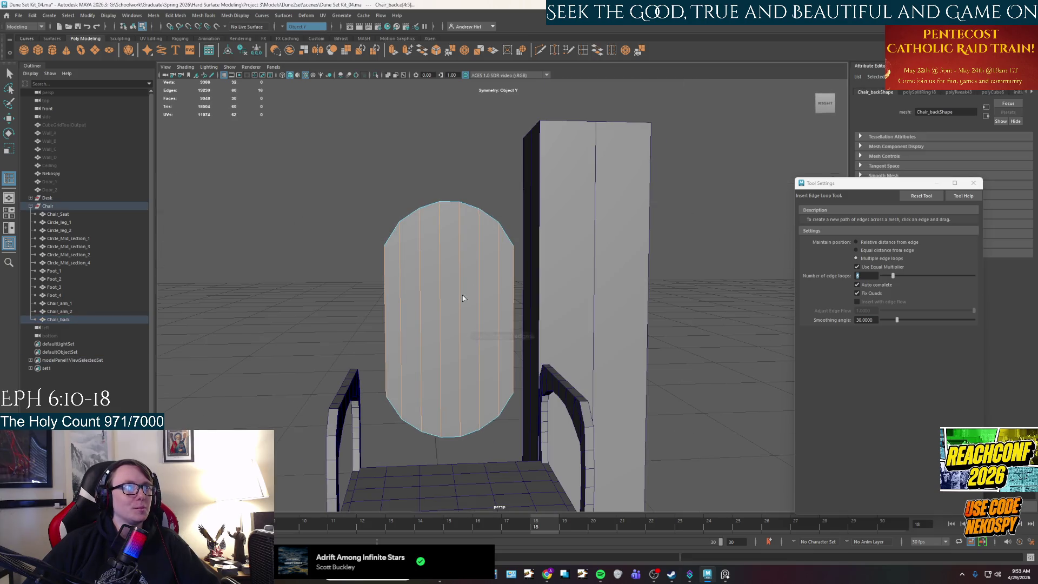
pyautogui.click(857, 243)
# Multi-Cut horizontal loops across the chair back's middle and near the arch top.
pyautogui.click(540, 50)
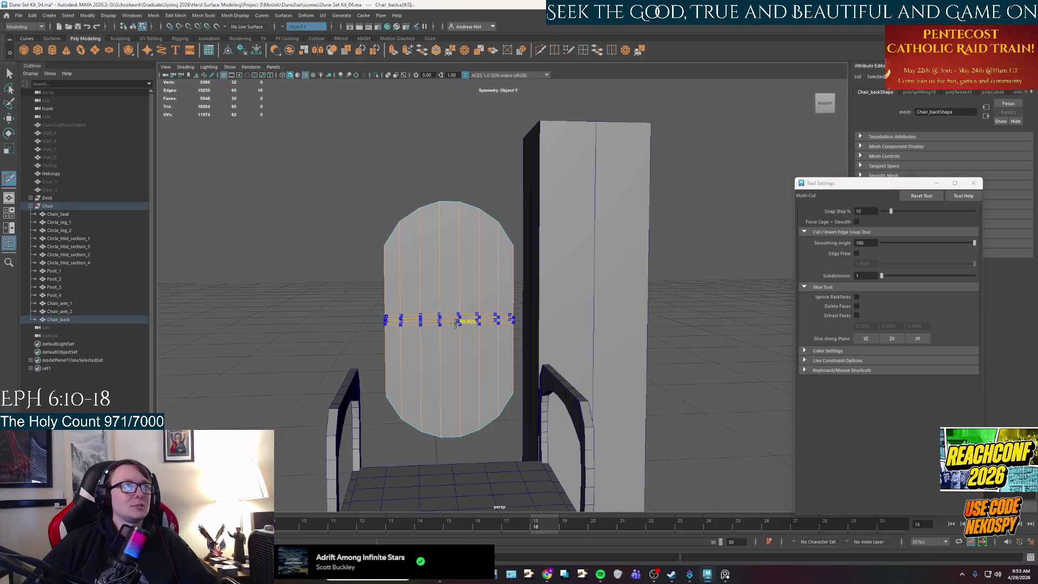
pyautogui.keyDown('ctrl'); pyautogui.click(460, 317); pyautogui.keyUp('ctrl')
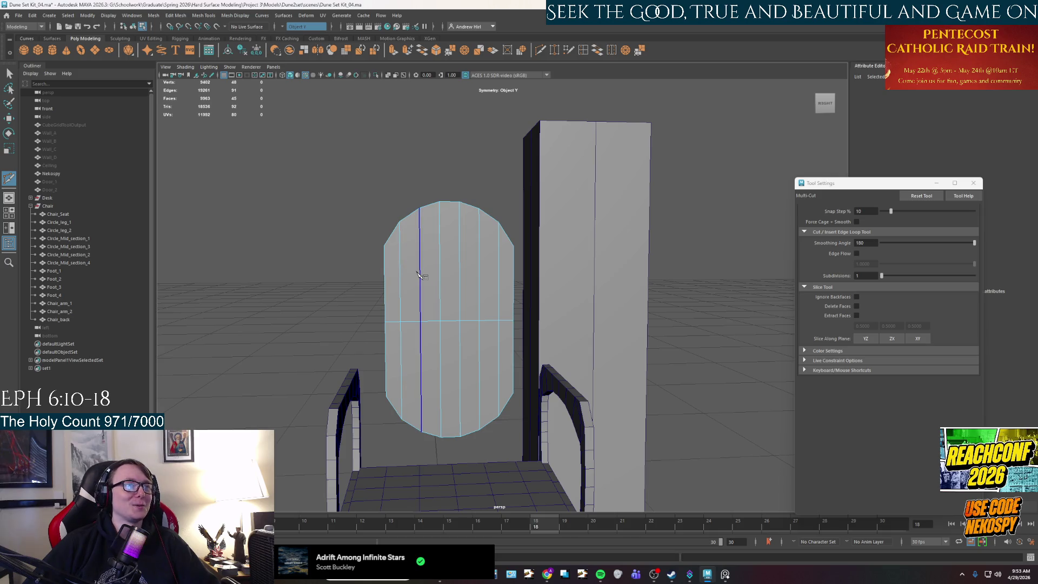
pyautogui.keyDown('ctrl'); pyautogui.click(422, 221); pyautogui.keyUp('ctrl')
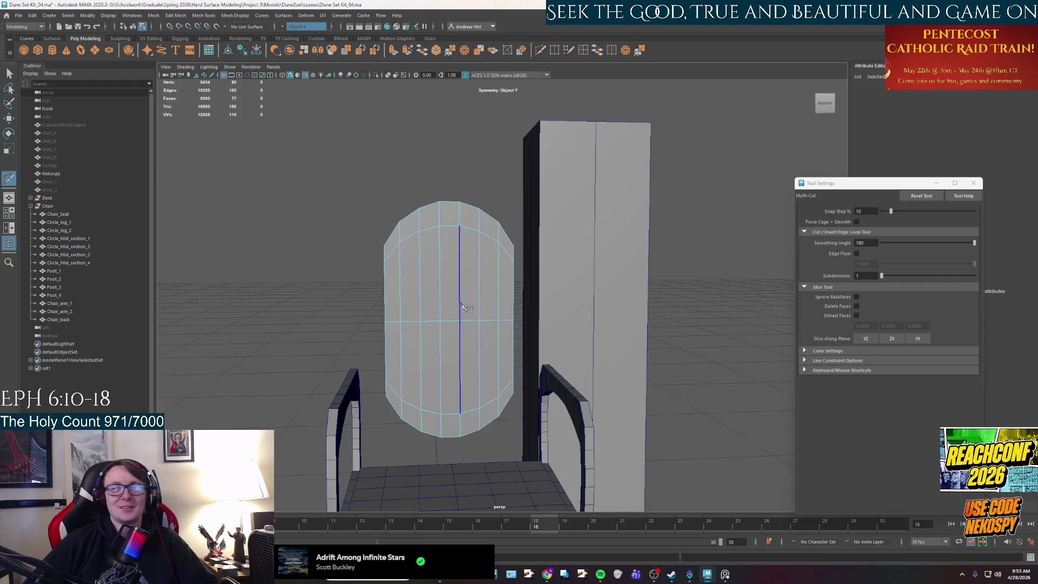
pyautogui.press('q')
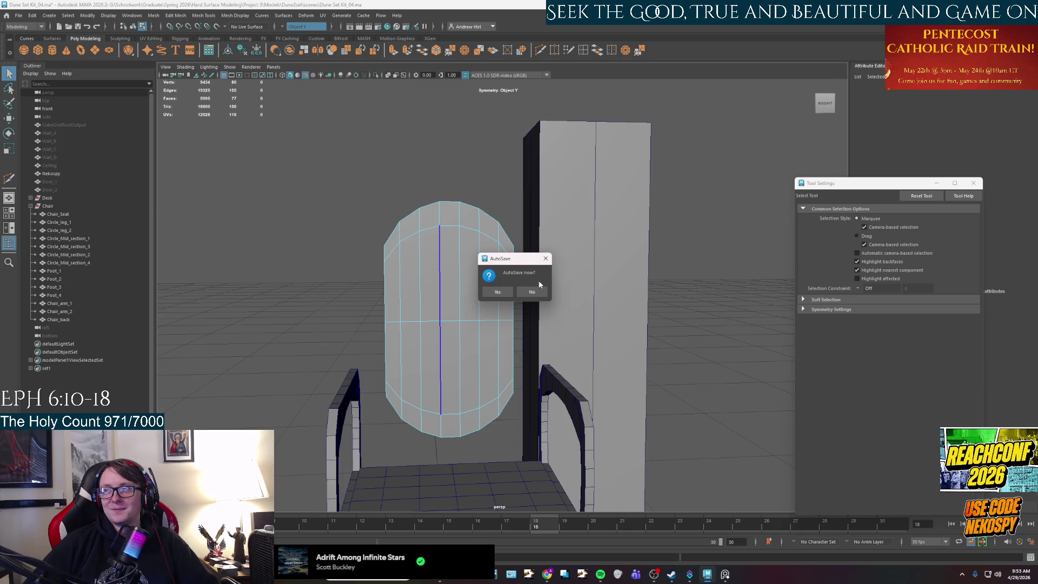
# Confirm the autosave and lower a horizontal edge loop along with its mirrored twin.
pyautogui.click(503, 291)
pyautogui.moveTo(433, 318)
pyautogui.keyDown('alt'); pyautogui.mouseDown()
pyautogui.moveTo(423, 309)
pyautogui.moveTo(429, 264)
pyautogui.mouseUp(); pyautogui.keyUp('alt')
pyautogui.moveTo(430, 264); pyautogui.dragTo(429, 259, button='right')
pyautogui.doubleClick(431, 269)
pyautogui.press('r')
pyautogui.doubleClick(466, 249)
pyautogui.press('w')
pyautogui.moveTo(468, 230); pyautogui.dragTo(468, 248)
pyautogui.moveTo(628, 292)
pyautogui.keyDown('alt'); pyautogui.mouseDown()
pyautogui.moveTo(446, 250)
pyautogui.moveTo(455, 227)
pyautogui.moveTo(453, 326)
pyautogui.moveTo(508, 302)
pyautogui.moveTo(519, 321)
pyautogui.moveTo(440, 339)
pyautogui.moveTo(448, 380)
pyautogui.moveTo(435, 357)
pyautogui.moveTo(433, 347)
pyautogui.moveTo(523, 377)
pyautogui.moveTo(444, 379)
pyautogui.moveTo(481, 304)
pyautogui.moveTo(496, 307)
pyautogui.mouseUp(); pyautogui.keyUp('alt')
# Delete the chair back's middle edge loop.
pyautogui.click(519, 321)
pyautogui.doubleClick(518, 321)
pyautogui.hotkey('ctrl', 'Delete')
pyautogui.press('F9')
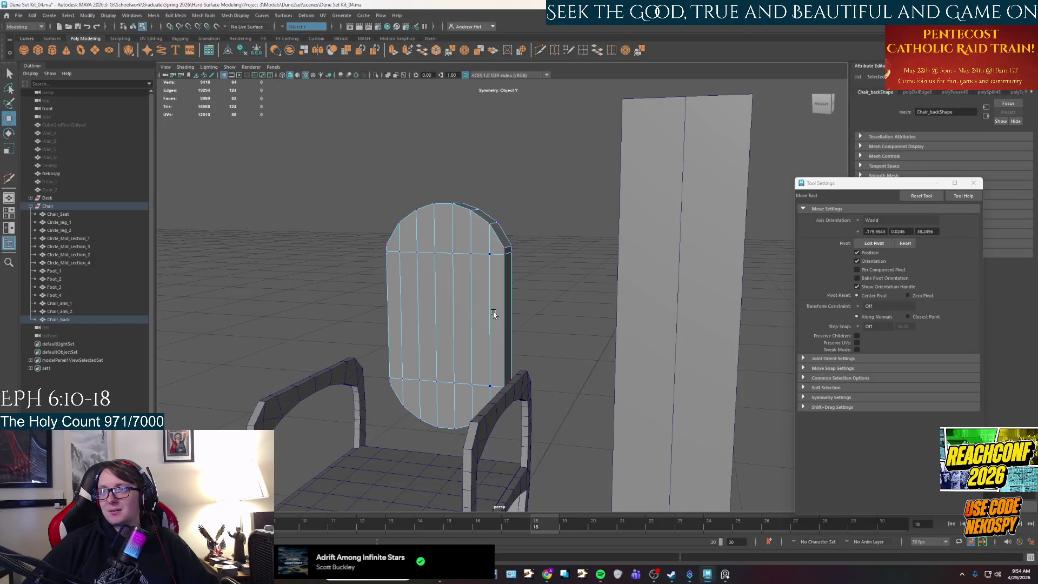
pyautogui.scroll(3, 493, 314)
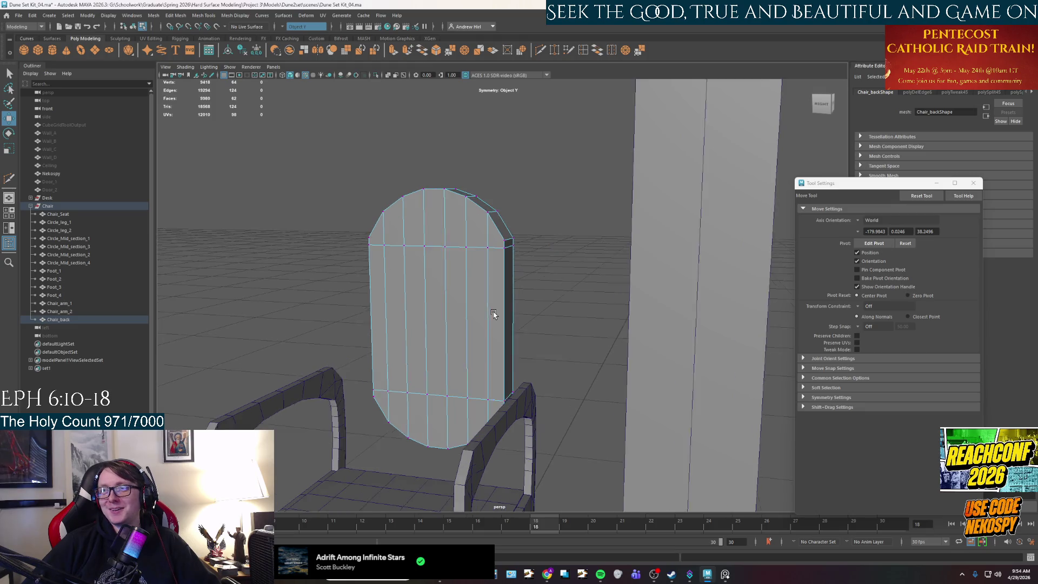
pyautogui.keyDown('alt'); pyautogui.moveTo(494, 313); pyautogui.dragTo(501, 308); pyautogui.keyUp('alt')
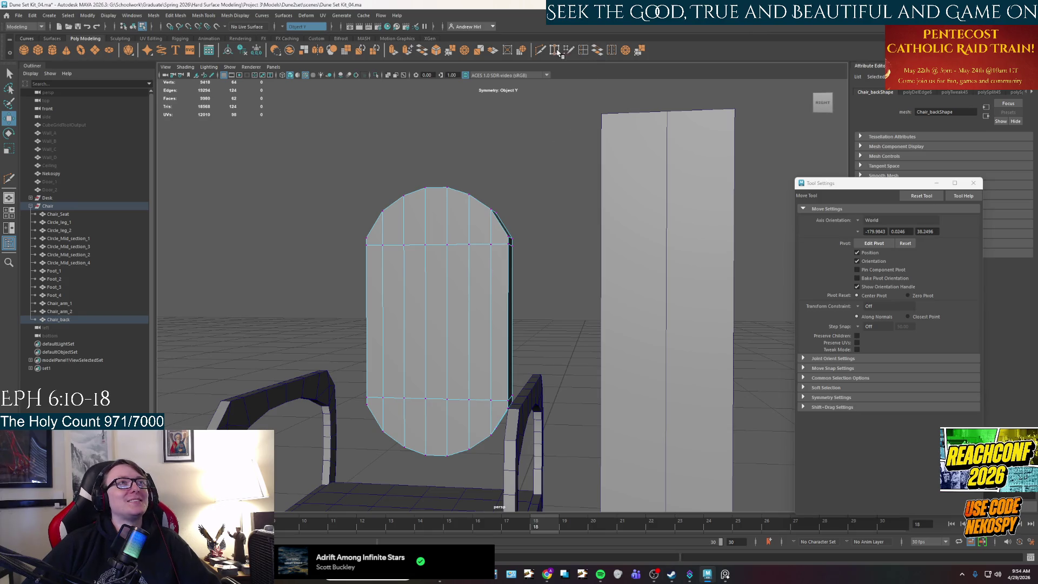
pyautogui.keyDown('shift'); pyautogui.moveTo(493, 265); pyautogui.dragTo(476, 268, button='right'); pyautogui.keyUp('shift')
# Try inserting an edge loop on the chair back, then undo the selection.
pyautogui.click(470, 276)
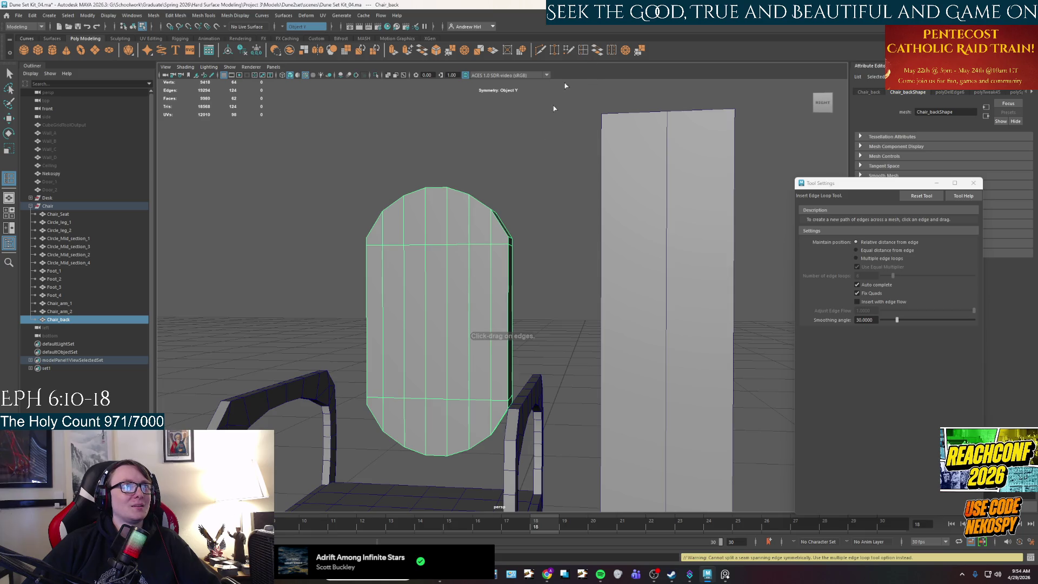
pyautogui.click(468, 294)
pyautogui.click(469, 297)
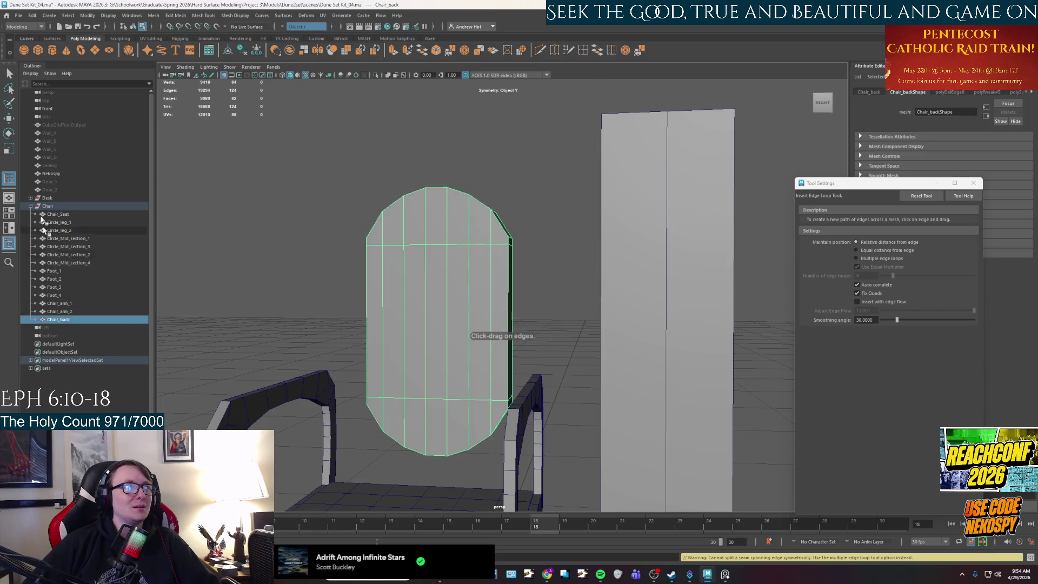
pyautogui.click(470, 319)
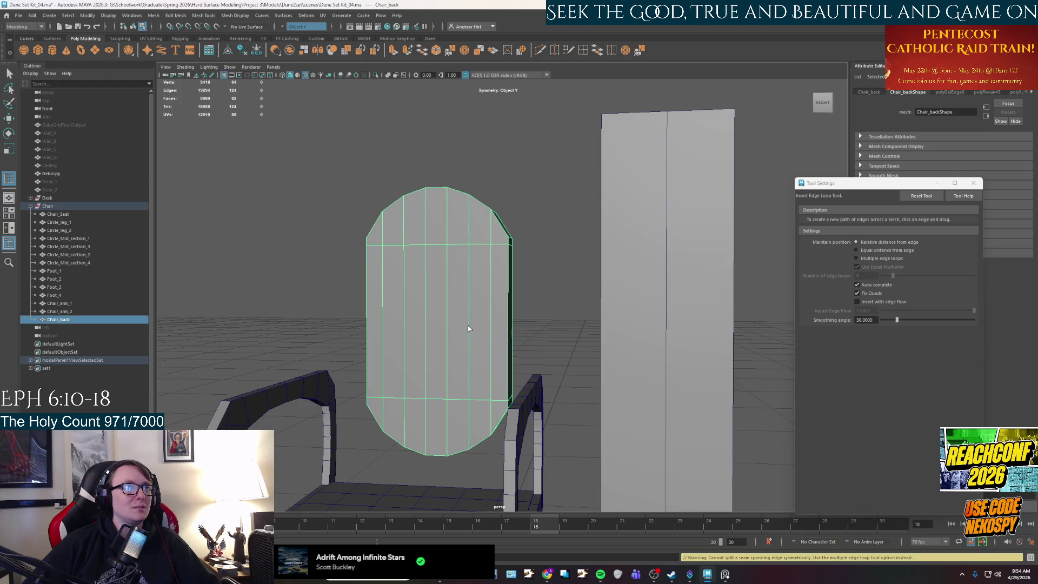
pyautogui.keyDown('alt'); pyautogui.moveTo(471, 348); pyautogui.dragTo(464, 338); pyautogui.keyUp('alt')
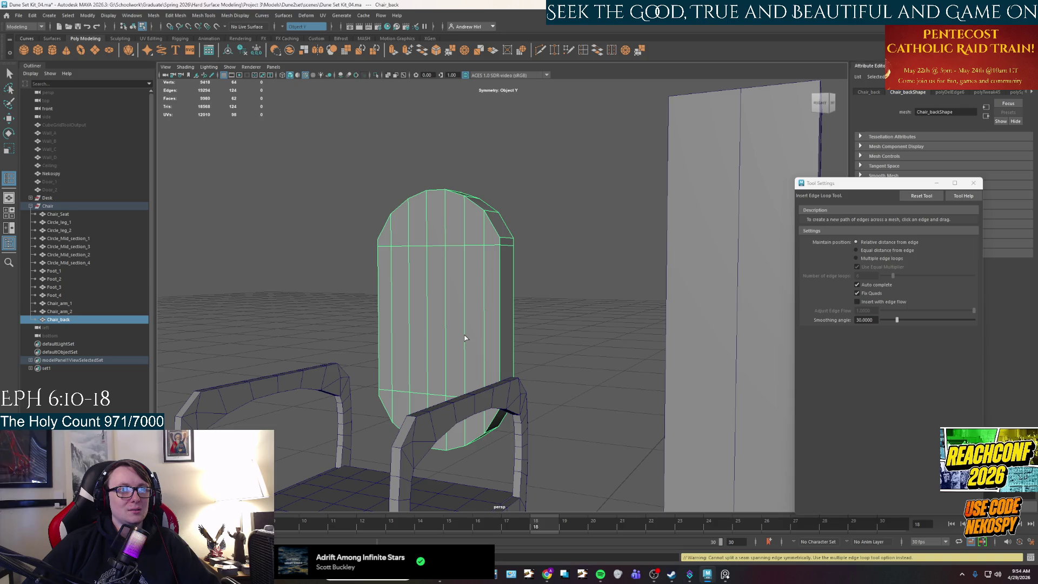
pyautogui.keyDown('alt'); pyautogui.moveTo(456, 341); pyautogui.dragTo(534, 203); pyautogui.keyUp('alt')
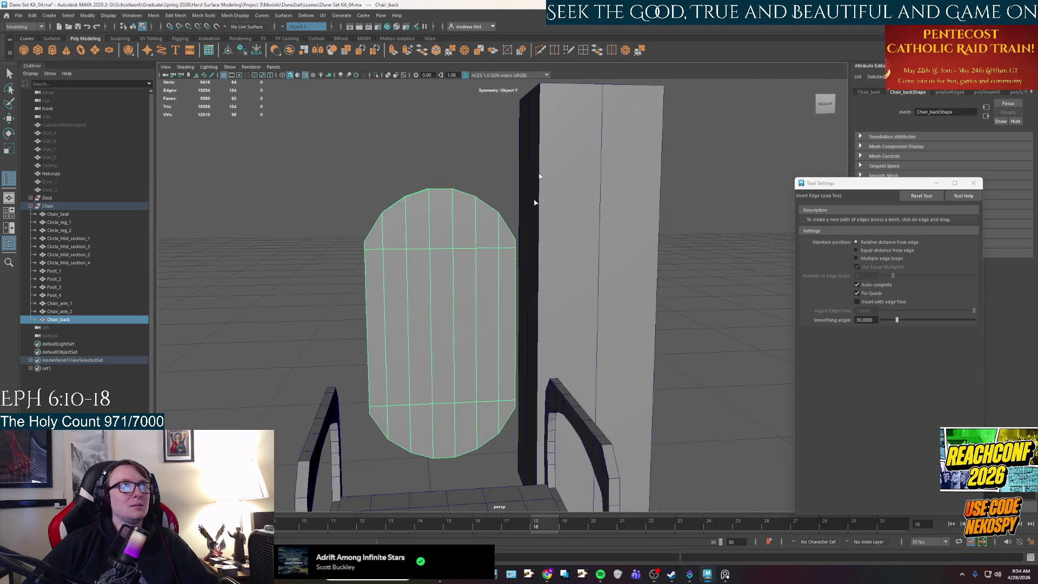
pyautogui.click(452, 321)
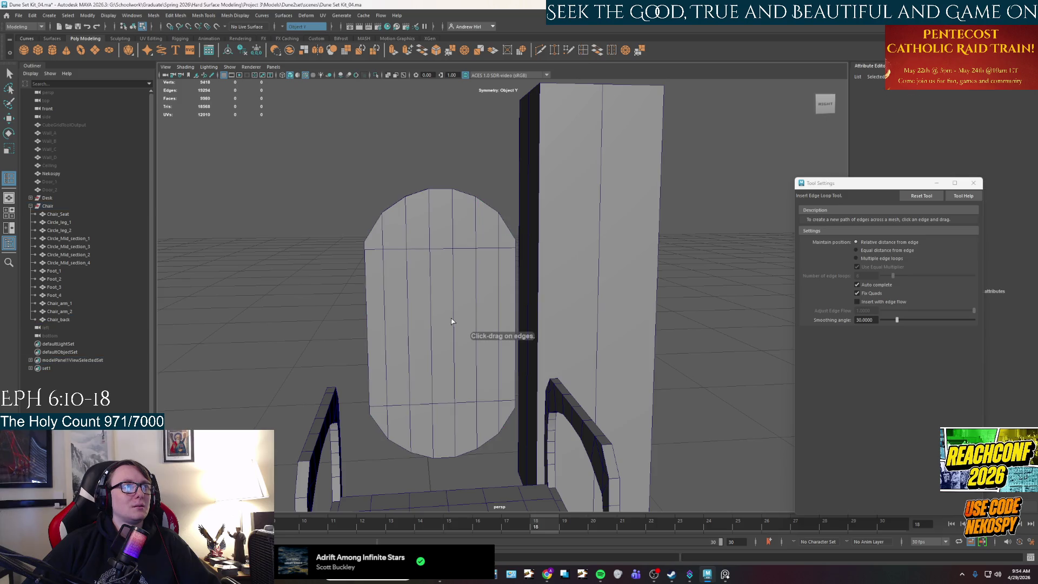
pyautogui.click(454, 328)
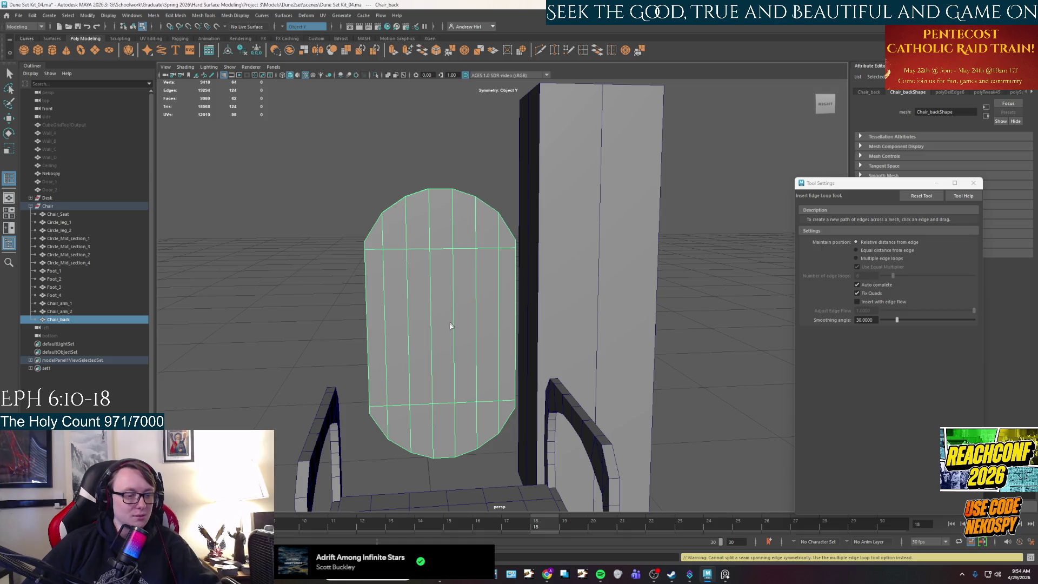
pyautogui.hotkey('ctrl', 'z')
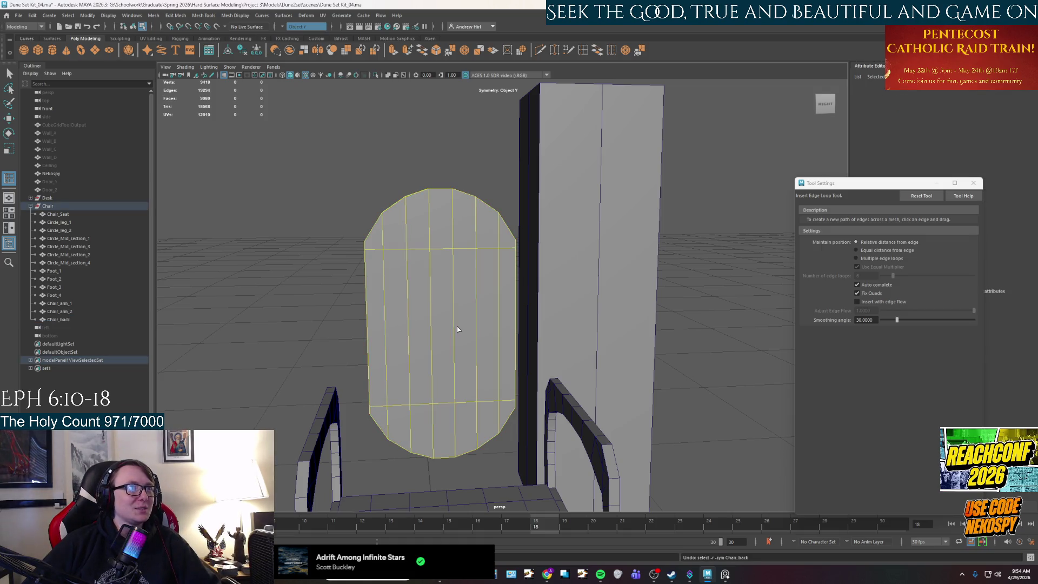
# Insert and undo a horizontal loop, then retry the edge-loop split from new angles.
pyautogui.click(453, 336)
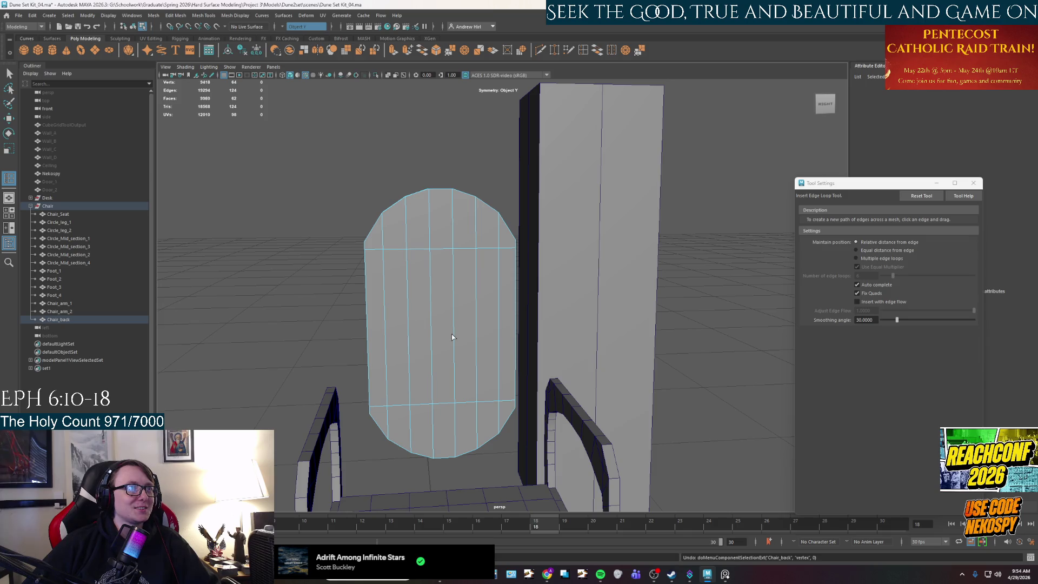
pyautogui.click(452, 336)
pyautogui.hotkey('ctrl', 'z')
pyautogui.moveTo(446, 336)
pyautogui.keyDown('alt'); pyautogui.mouseDown()
pyautogui.moveTo(465, 281)
pyautogui.moveTo(589, 181)
pyautogui.mouseUp(); pyautogui.keyUp('alt')
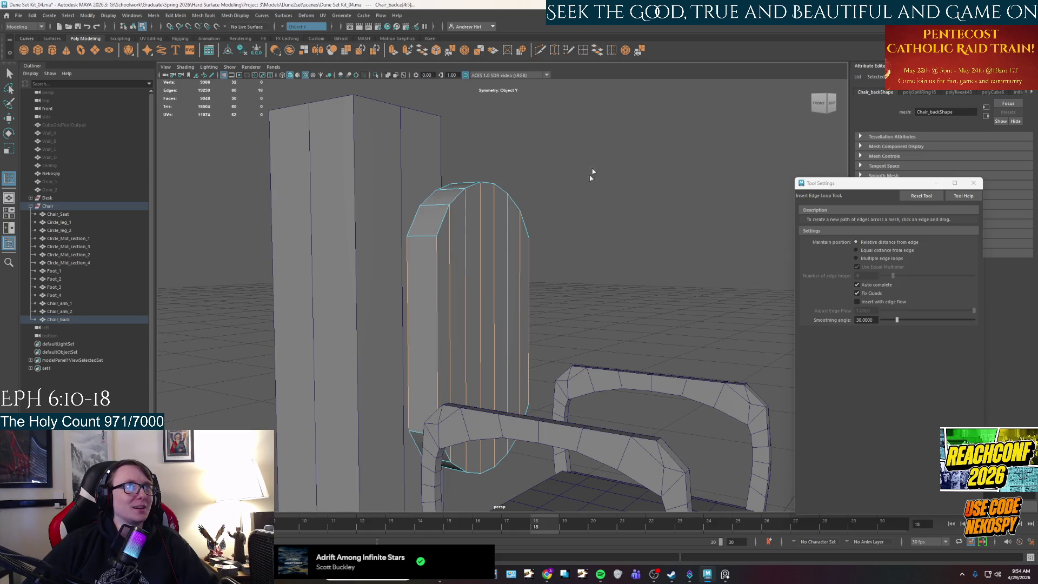
pyautogui.click(435, 324)
pyautogui.moveTo(438, 345)
pyautogui.keyDown('alt'); pyautogui.mouseDown()
pyautogui.moveTo(395, 340)
pyautogui.moveTo(403, 340)
pyautogui.mouseUp(); pyautogui.keyUp('alt')
pyautogui.click(429, 324)
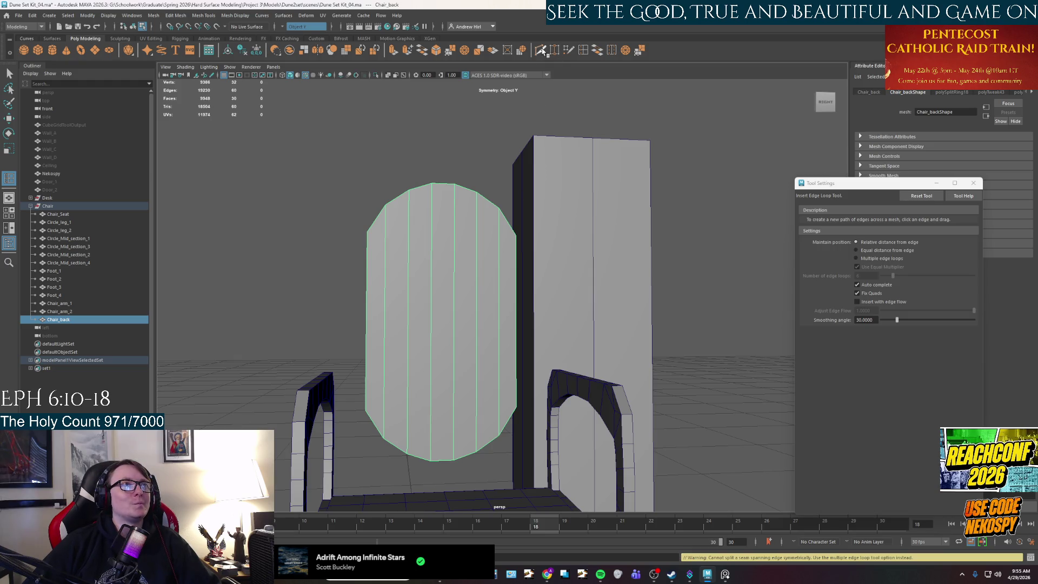
# Multi-Cut a symmetric pair of loops around the middle, then undo it.
pyautogui.click(540, 50)
pyautogui.keyDown('ctrl'); pyautogui.click(479, 322); pyautogui.keyUp('ctrl')
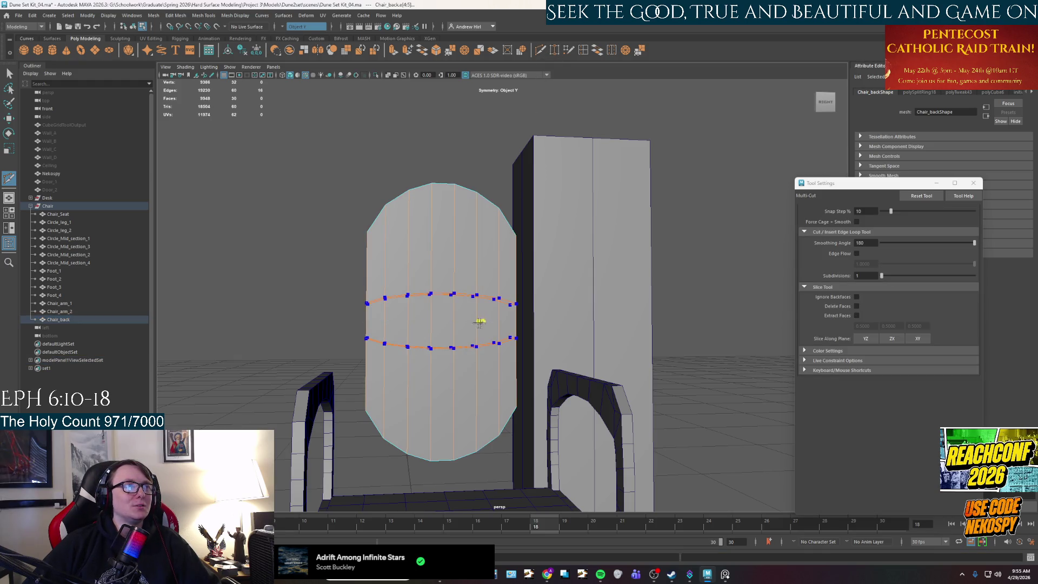
pyautogui.hotkey('ctrl', 'z')
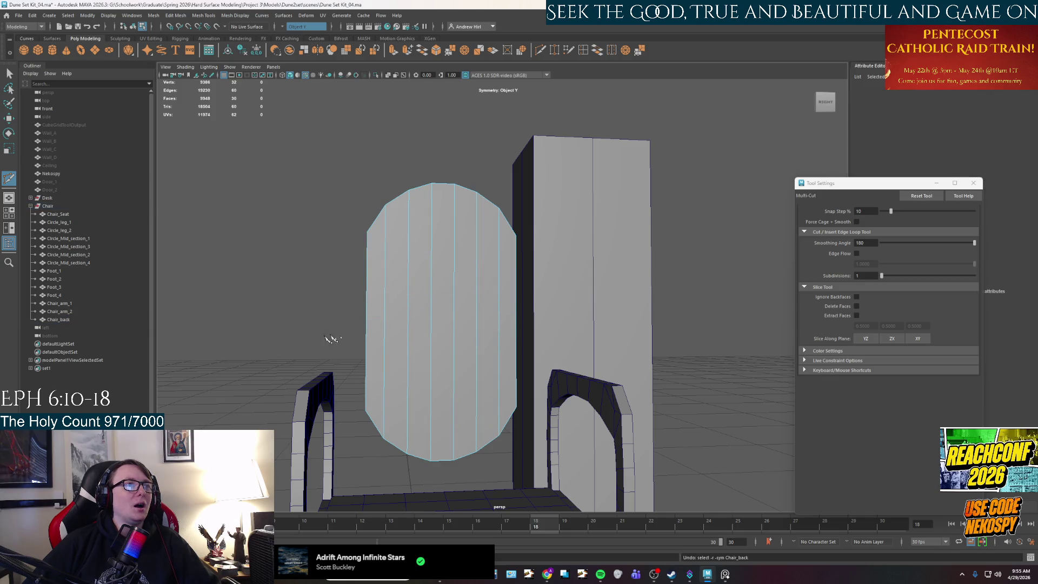
pyautogui.keyDown('alt'); pyautogui.moveTo(303, 316); pyautogui.dragTo(374, 345); pyautogui.keyUp('alt')
# Turn symmetry off and cut one horizontal loop across the chair back's middle.
pyautogui.click(299, 27)
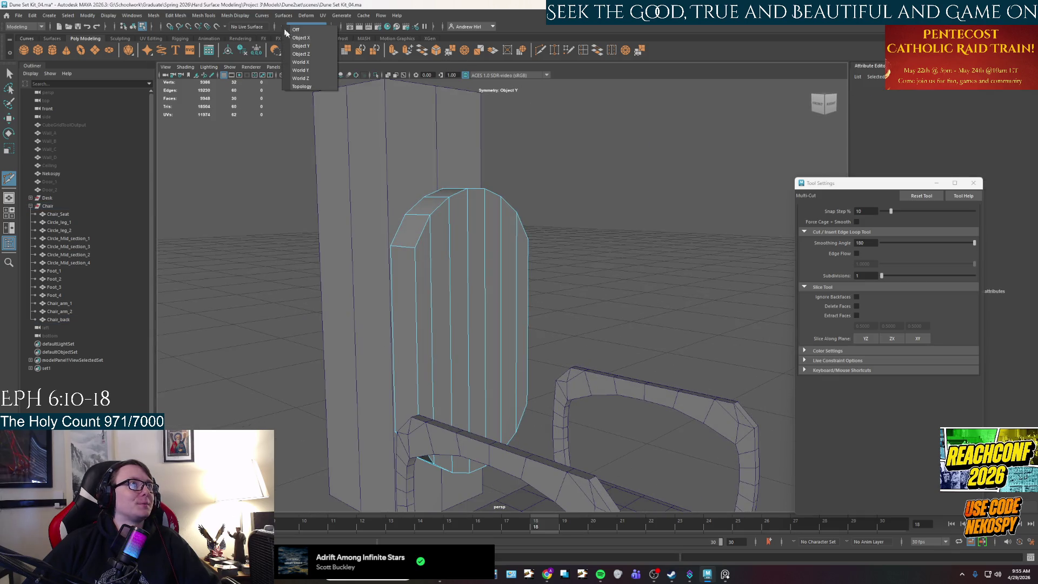
pyautogui.click(304, 37)
pyautogui.click(300, 27)
pyautogui.click(300, 29)
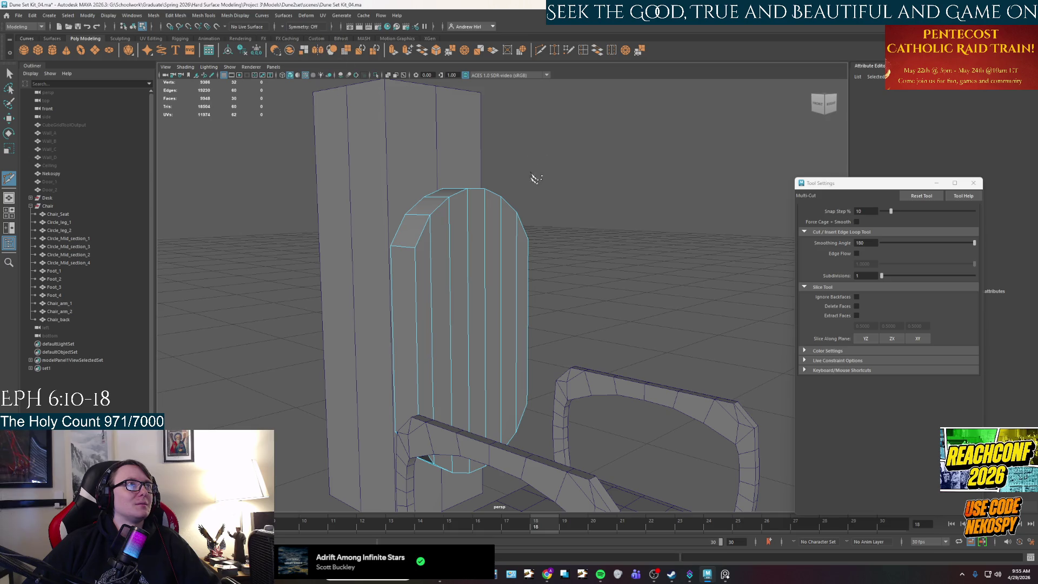
pyautogui.keyDown('alt'); pyautogui.moveTo(537, 171); pyautogui.dragTo(628, 70); pyautogui.keyUp('alt')
pyautogui.keyDown('ctrl'); pyautogui.click(449, 327); pyautogui.keyUp('ctrl')
pyautogui.moveTo(483, 379)
pyautogui.keyDown('alt'); pyautogui.mouseDown()
pyautogui.moveTo(513, 389)
pyautogui.moveTo(478, 377)
pyautogui.mouseUp(); pyautogui.keyUp('alt')
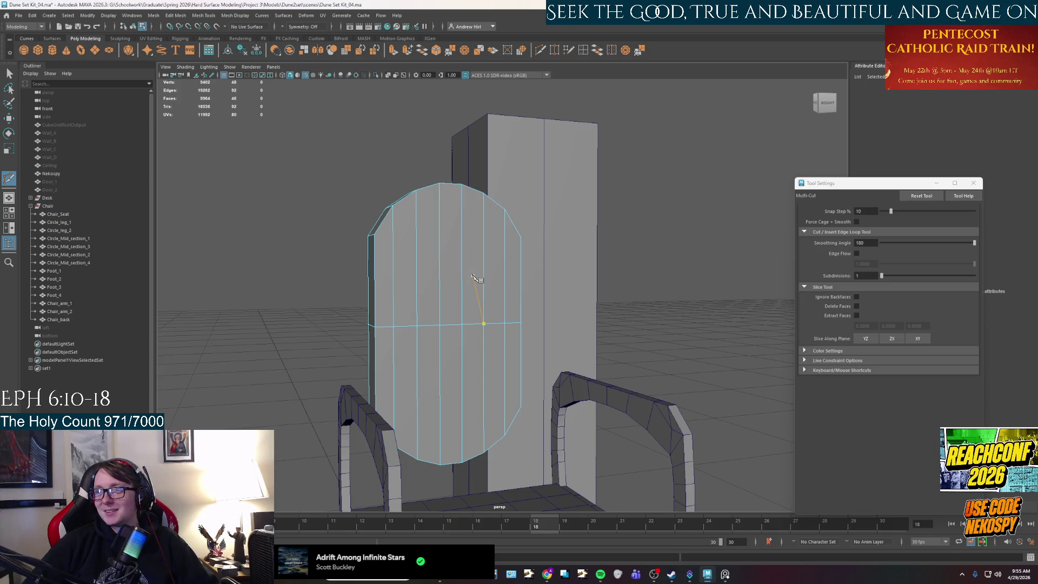
# Cut straight edge loops near the chair back's top and bottom, then undo them.
pyautogui.press('shift')
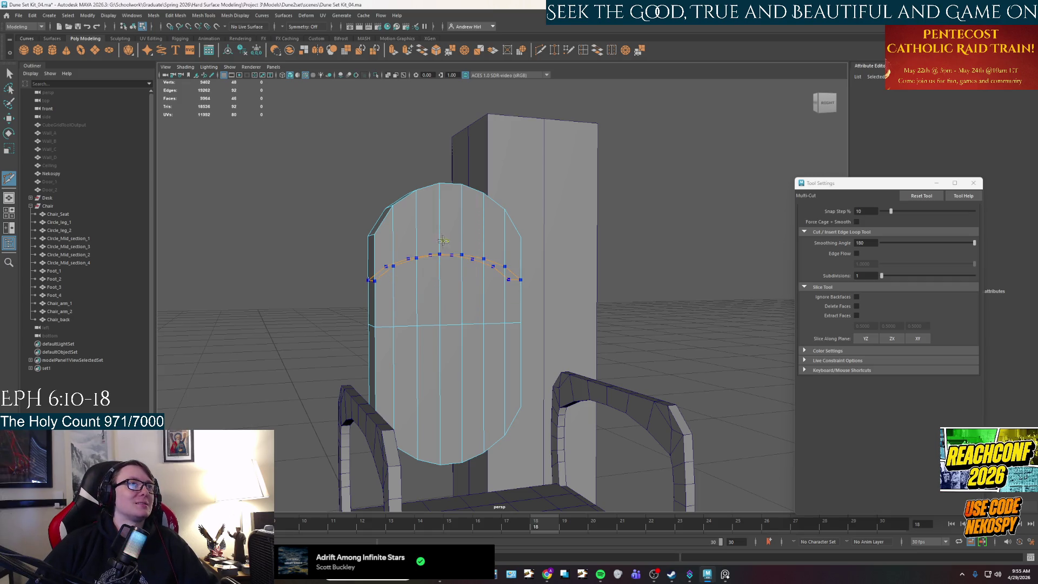
pyautogui.keyDown('ctrl'); pyautogui.click(443, 203); pyautogui.keyUp('ctrl')
pyautogui.keyDown('ctrl'); pyautogui.click(444, 441); pyautogui.keyUp('ctrl')
pyautogui.keyDown('alt'); pyautogui.moveTo(476, 359); pyautogui.dragTo(439, 358); pyautogui.keyUp('alt')
pyautogui.hotkey('ctrl', 'z')
pyautogui.hotkey('ctrl', 'z')
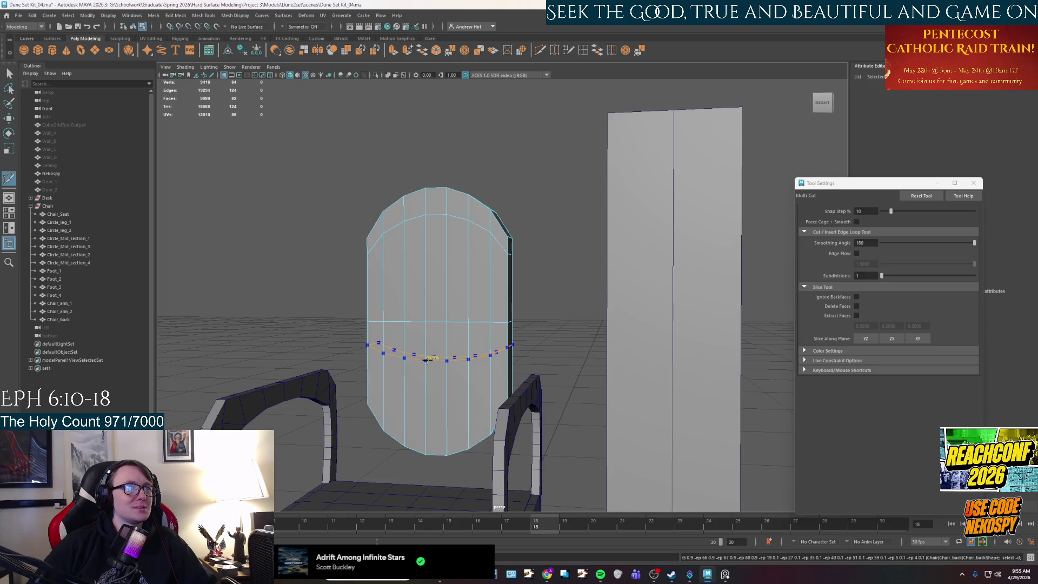
# Re-cut the top and bottom edge loops and select the bottom loop for moving.
pyautogui.keyDown('ctrl'); pyautogui.click(410, 204); pyautogui.keyUp('ctrl')
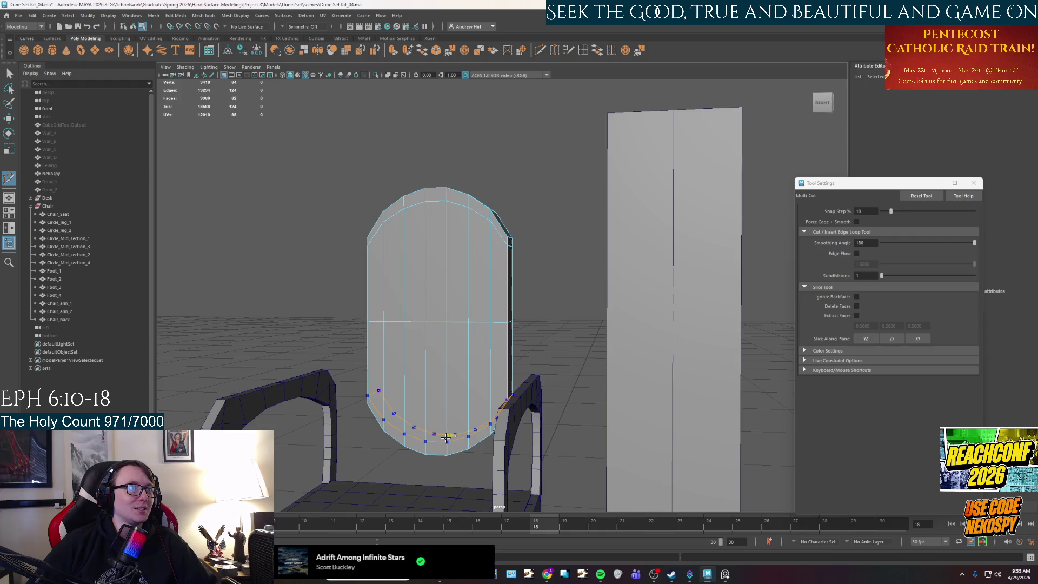
pyautogui.keyDown('ctrl'); pyautogui.click(449, 438); pyautogui.keyUp('ctrl')
pyautogui.keyDown('alt'); pyautogui.moveTo(449, 438); pyautogui.dragTo(402, 414); pyautogui.keyUp('alt')
pyautogui.moveTo(401, 292); pyautogui.dragTo(401, 273, button='right')
pyautogui.press('w')
pyautogui.doubleClick(382, 420)
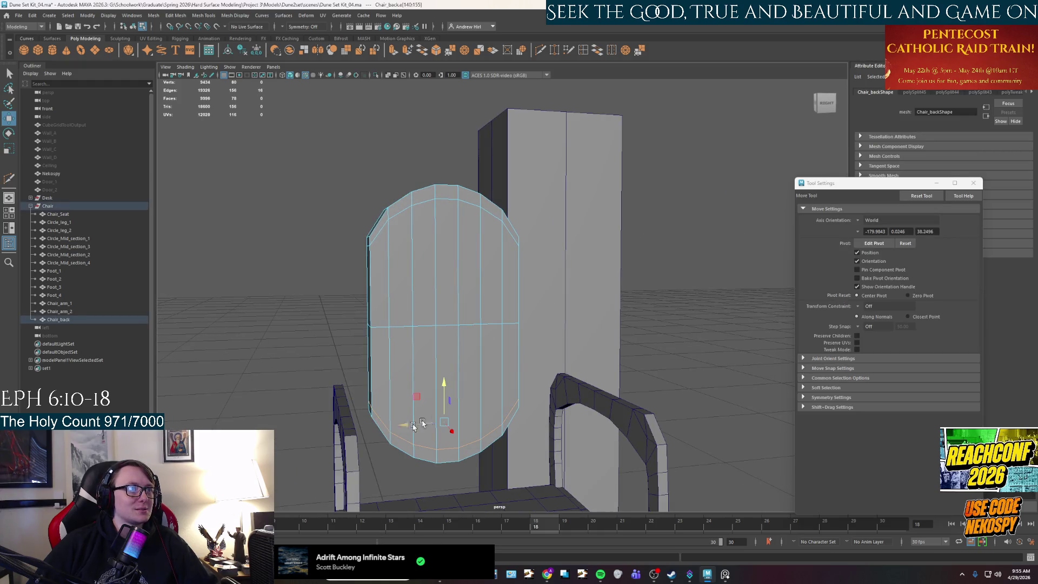
# Raise the bottom edge loop and scale the top loop flat on Y.
pyautogui.moveTo(449, 399); pyautogui.dragTo(442, 361)
pyautogui.press('q')
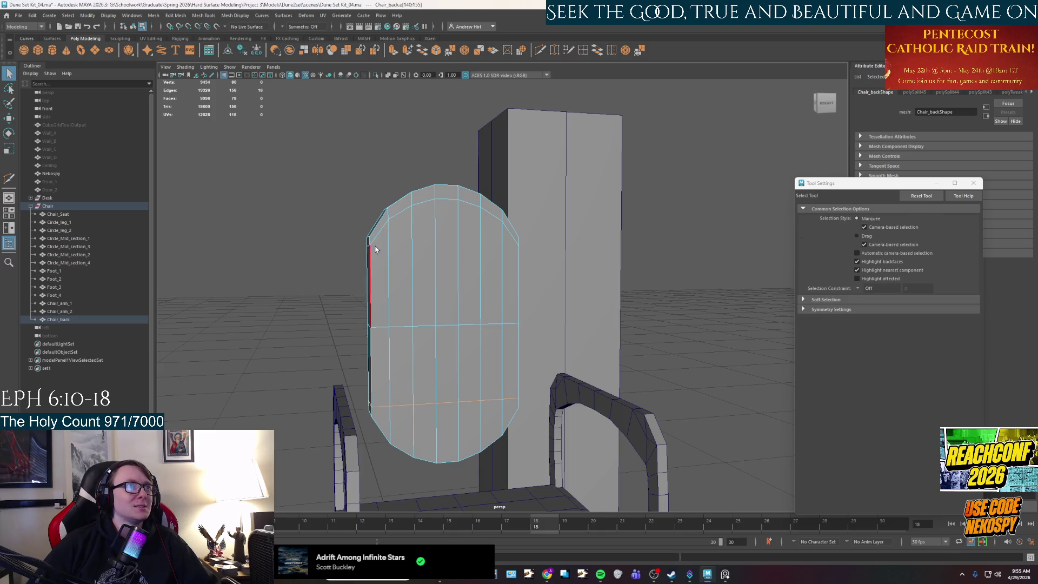
pyautogui.doubleClick(378, 232)
pyautogui.press('r')
pyautogui.moveTo(445, 186); pyautogui.dragTo(445, 238)
pyautogui.press('w')
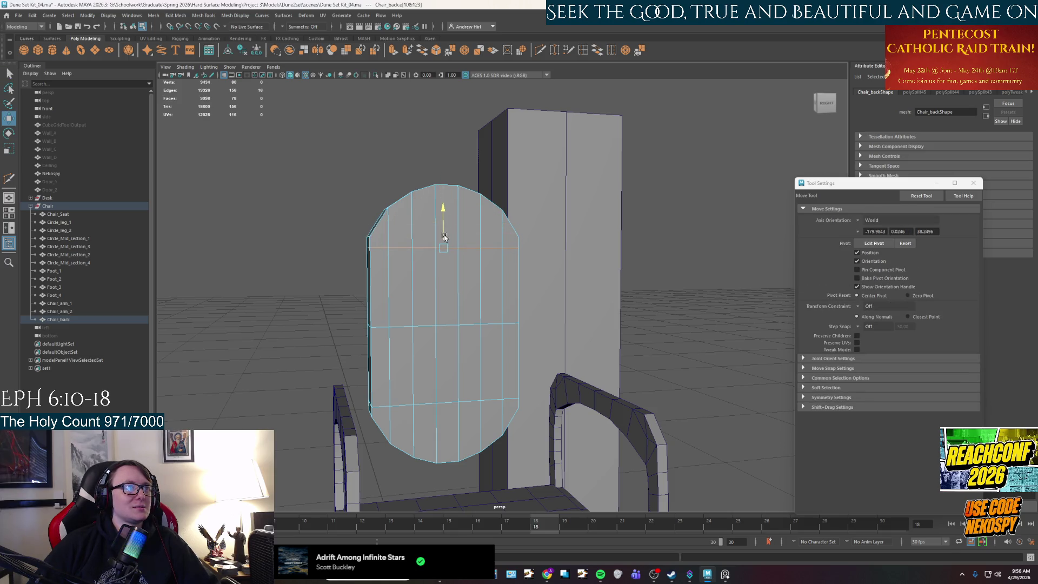
pyautogui.click(316, 282)
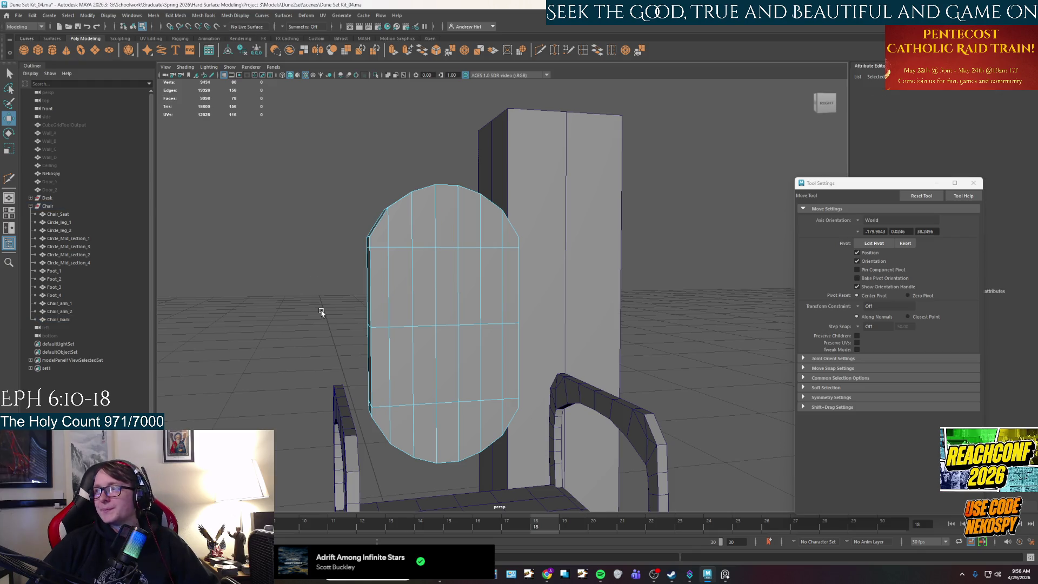
pyautogui.moveTo(342, 313)
pyautogui.keyDown('alt'); pyautogui.mouseDown()
pyautogui.moveTo(387, 324)
pyautogui.moveTo(346, 325)
pyautogui.moveTo(421, 322)
pyautogui.moveTo(356, 327)
pyautogui.mouseUp(); pyautogui.keyUp('alt')
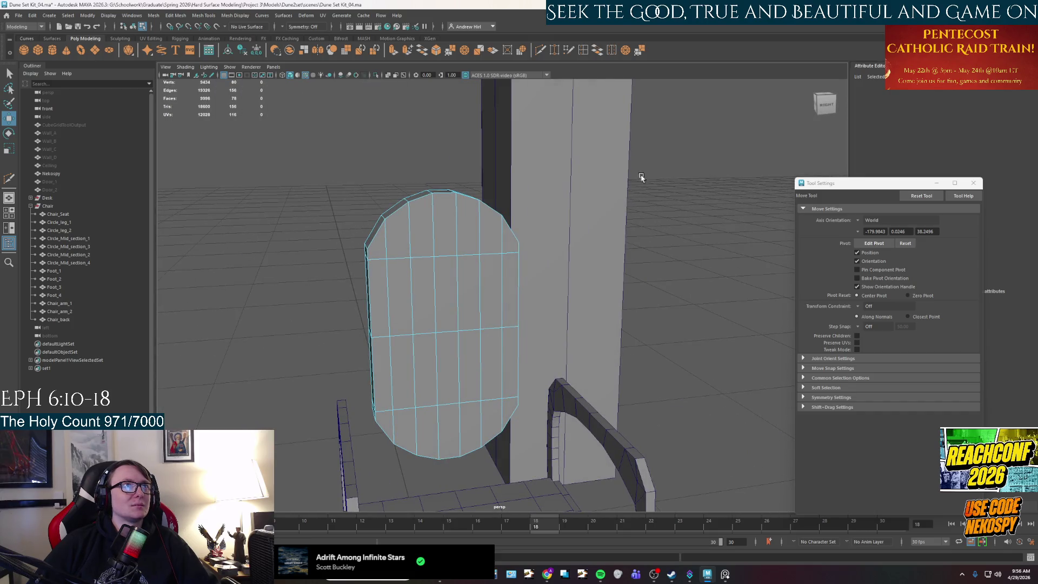
# Insert a test edge loop, delete it, then undo the deletion.
pyautogui.click(582, 49)
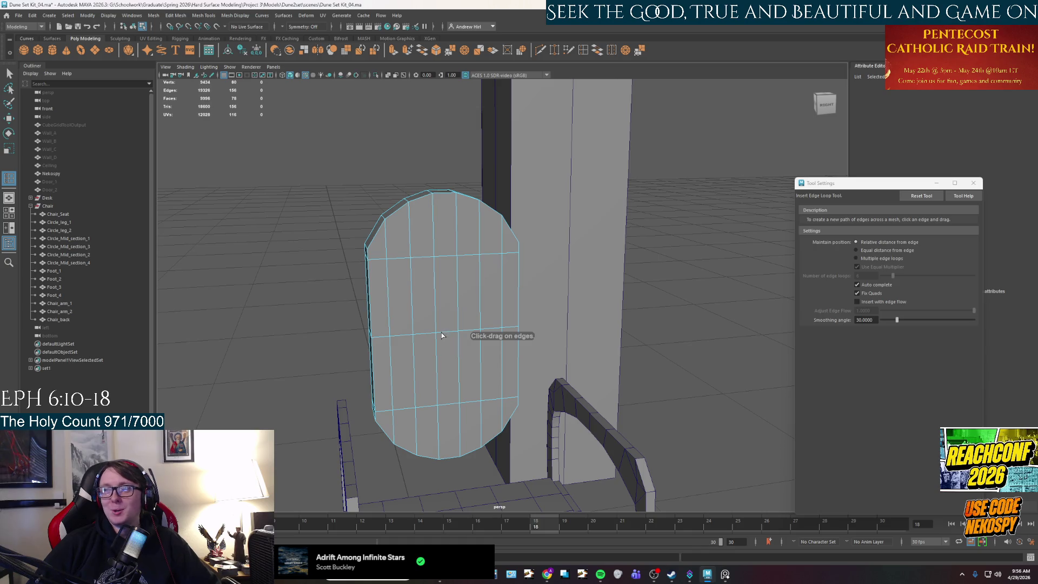
pyautogui.moveTo(409, 342); pyautogui.dragTo(409, 342, button='right')
pyautogui.press('w')
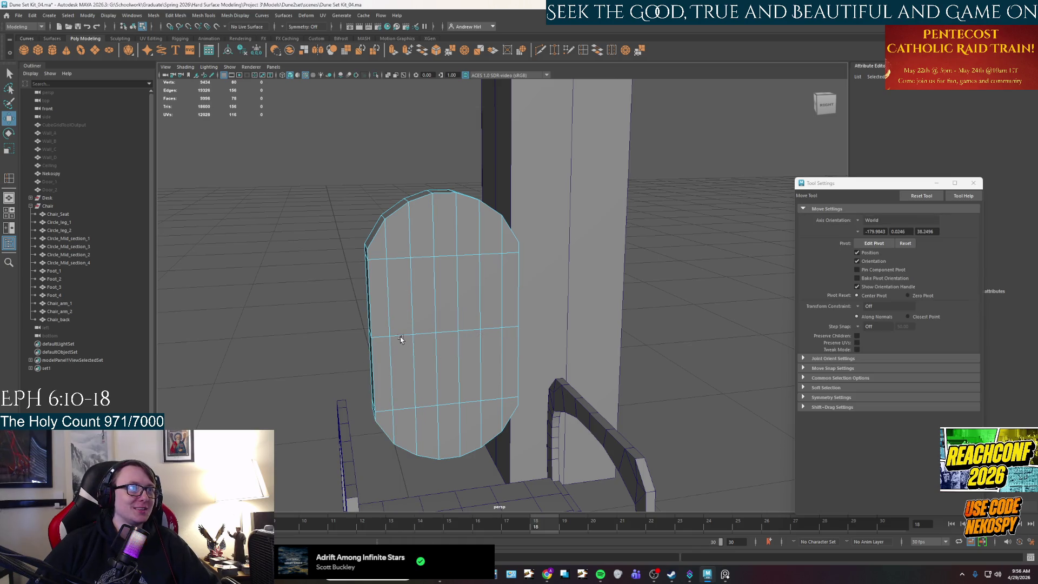
pyautogui.doubleClick(398, 334)
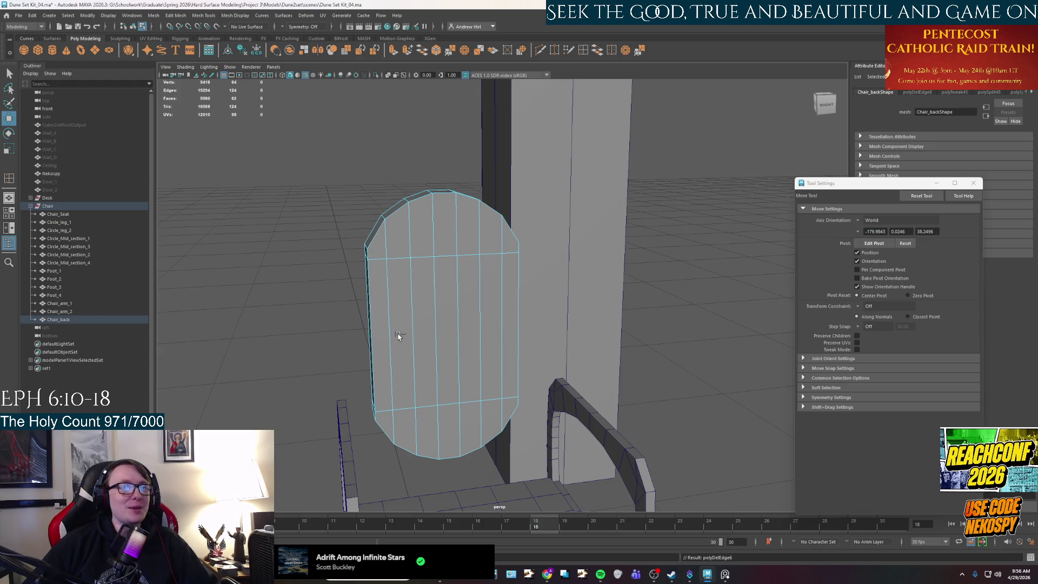
pyautogui.press('Delete')
pyautogui.hotkey('ctrl', 'z')
pyautogui.hotkey('ctrl', 'z')
pyautogui.keyDown('alt'); pyautogui.moveTo(267, 341); pyautogui.dragTo(412, 387); pyautogui.keyUp('alt')
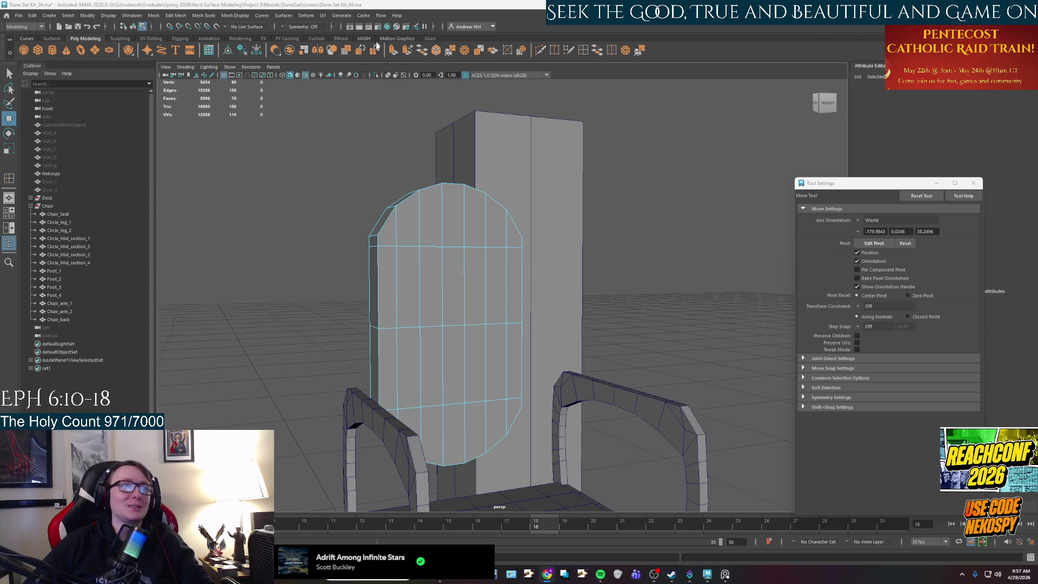
pyautogui.press('f')
# Add a pair of offset edge loops on both sides of the middle horizontal loop.
pyautogui.moveTo(424, 271)
pyautogui.keyDown('alt'); pyautogui.mouseDown()
pyautogui.moveTo(491, 256)
pyautogui.moveTo(468, 283)
pyautogui.moveTo(481, 278)
pyautogui.mouseUp(); pyautogui.keyUp('alt')
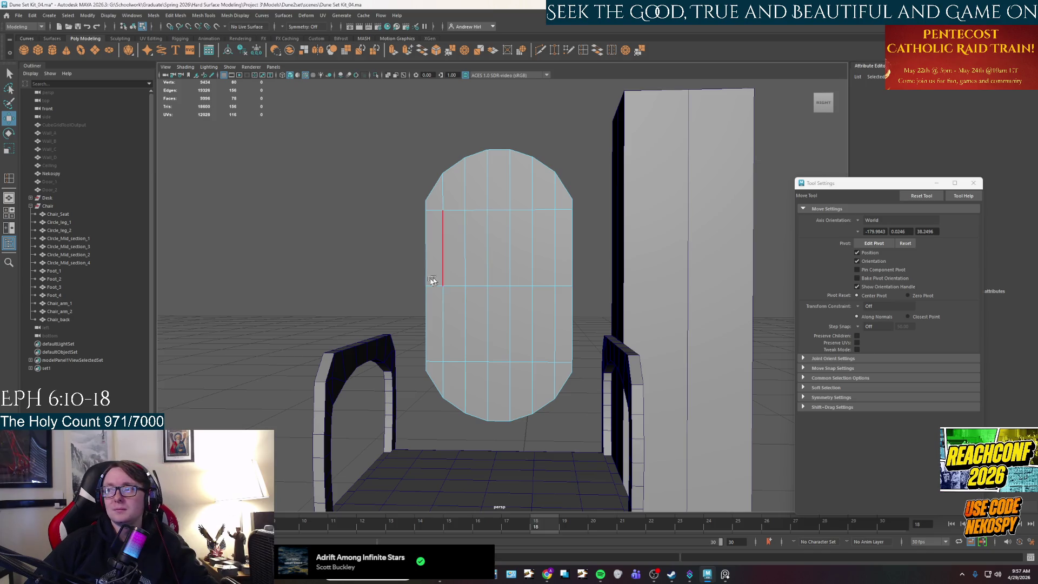
pyautogui.moveTo(438, 288)
pyautogui.keyDown('alt'); pyautogui.mouseDown()
pyautogui.moveTo(511, 292)
pyautogui.moveTo(493, 285)
pyautogui.mouseUp(); pyautogui.keyUp('alt')
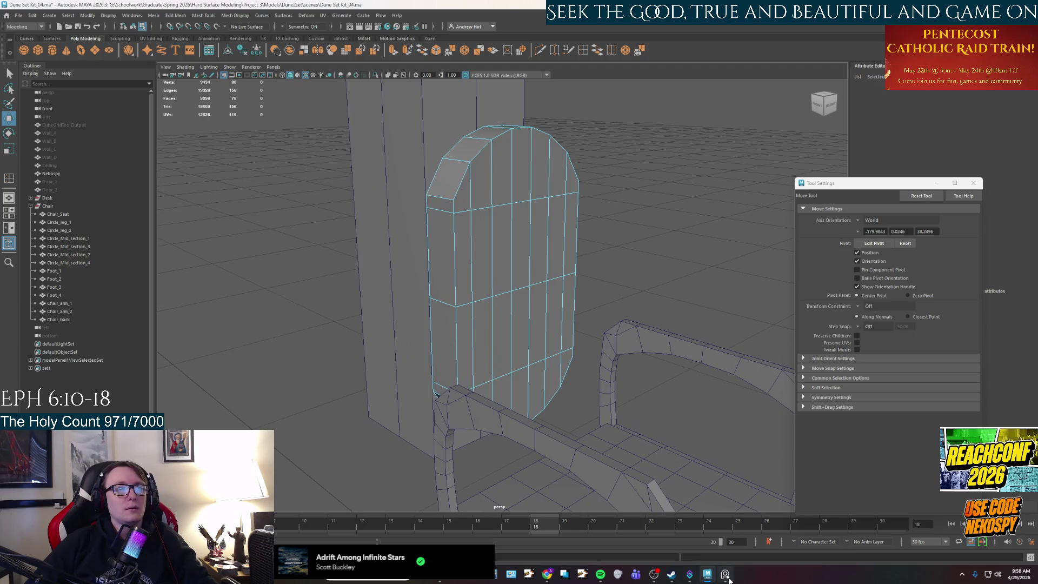
pyautogui.moveTo(725, 574)
pyautogui.click(611, 50)
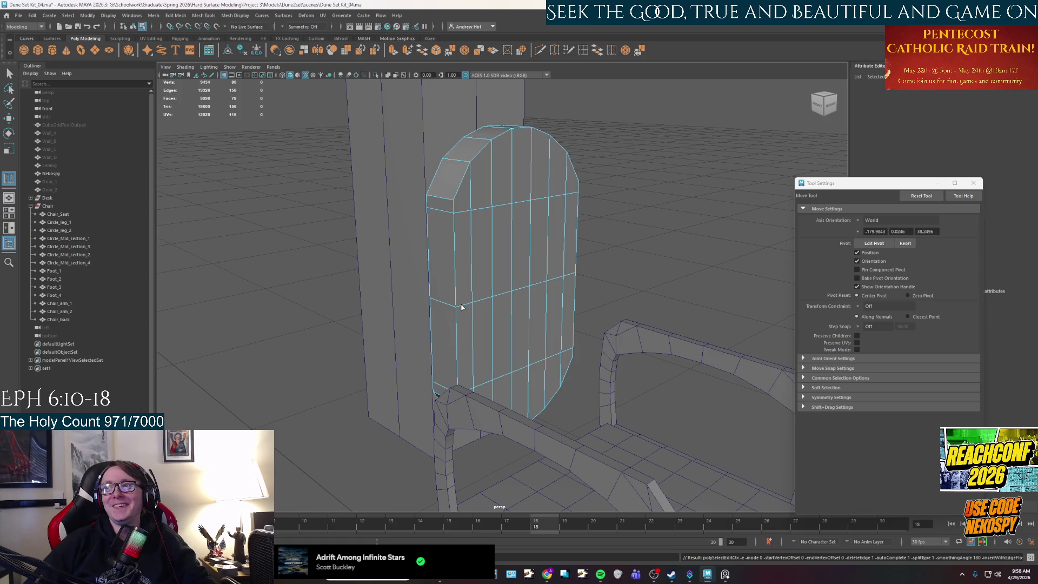
pyautogui.moveTo(461, 307); pyautogui.dragTo(464, 305)
pyautogui.moveTo(479, 224)
pyautogui.keyDown('alt'); pyautogui.mouseDown()
pyautogui.moveTo(454, 278)
pyautogui.moveTo(498, 287)
pyautogui.mouseUp(); pyautogui.keyUp('alt')
pyautogui.rightClick(459, 285)
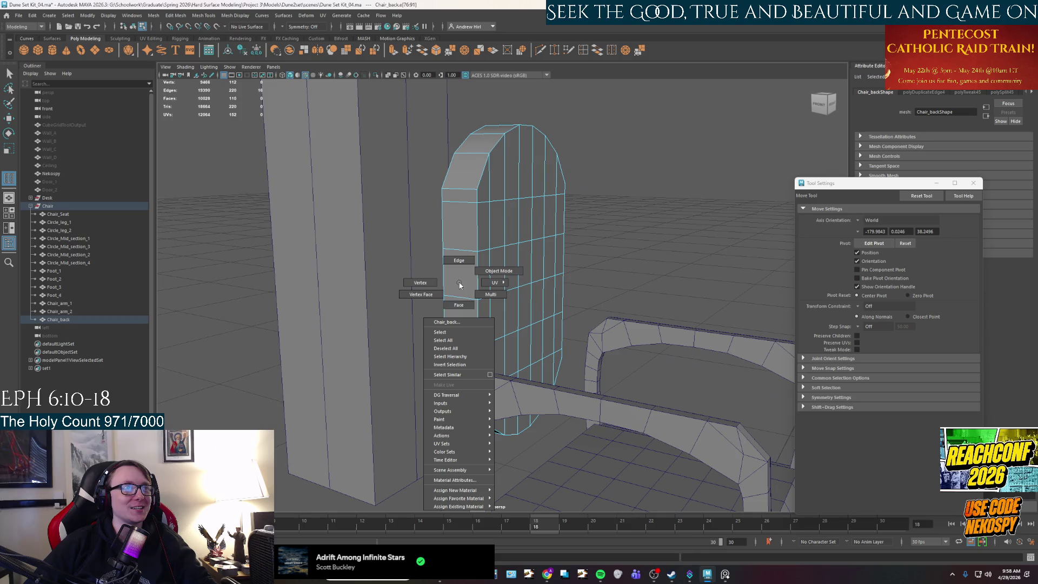
# Select the chair back's top and bottom horizontal edge loops and scale them in toward the panel's centre.
pyautogui.moveTo(460, 285); pyautogui.dragTo(458, 258, button='right')
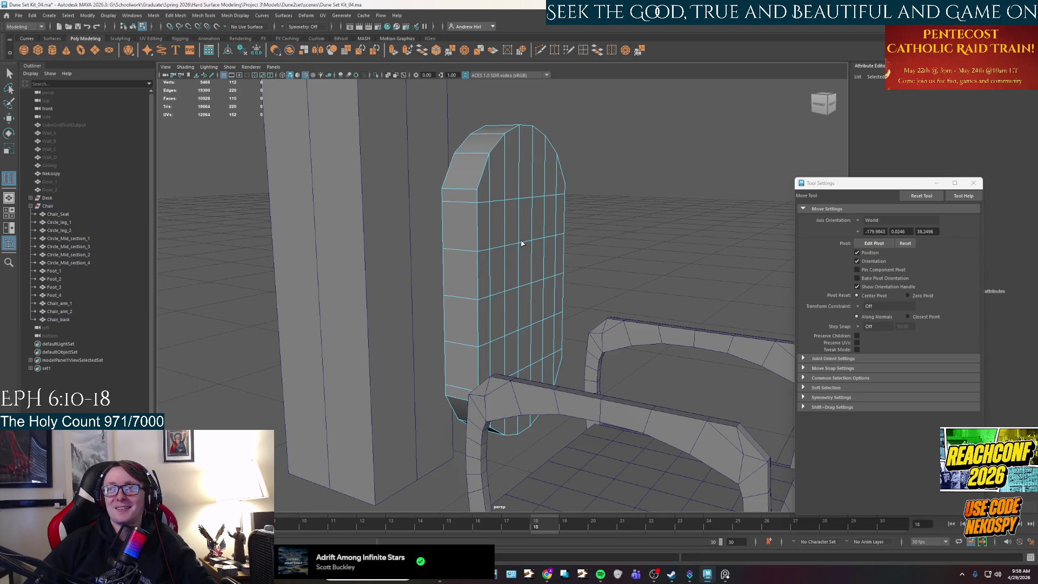
pyautogui.moveTo(524, 257)
pyautogui.keyDown('alt'); pyautogui.mouseDown()
pyautogui.moveTo(501, 255)
pyautogui.moveTo(512, 244)
pyautogui.mouseUp(); pyautogui.keyUp('alt')
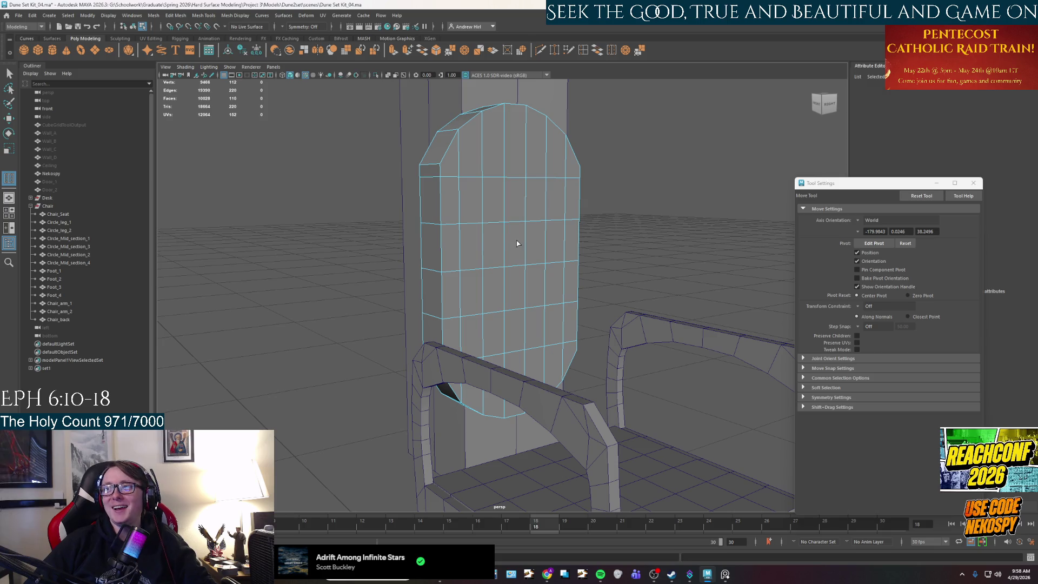
pyautogui.moveTo(507, 240)
pyautogui.keyDown('alt'); pyautogui.mouseDown()
pyautogui.moveTo(465, 219)
pyautogui.moveTo(482, 204)
pyautogui.mouseUp(); pyautogui.keyUp('alt')
pyautogui.moveTo(482, 205); pyautogui.dragTo(478, 199, button='right')
pyautogui.press('q')
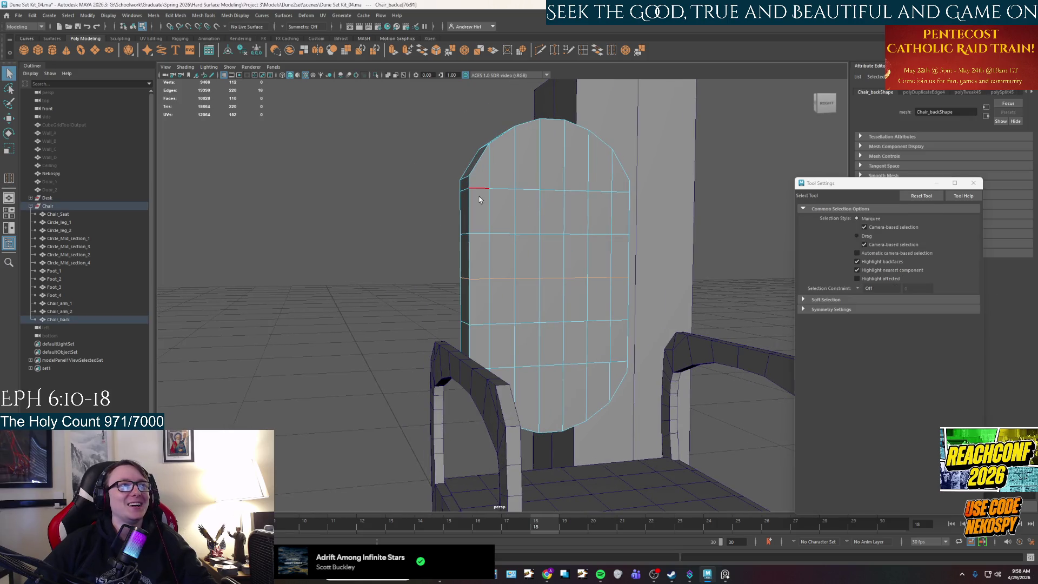
pyautogui.doubleClick(478, 196)
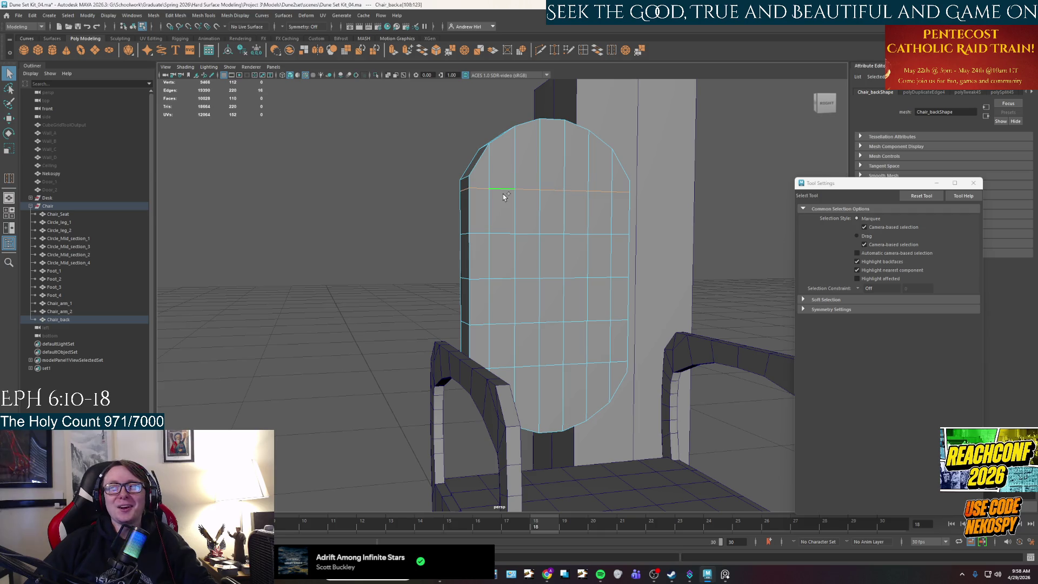
pyautogui.keyDown('alt'); pyautogui.moveTo(530, 260); pyautogui.dragTo(485, 352); pyautogui.keyUp('alt')
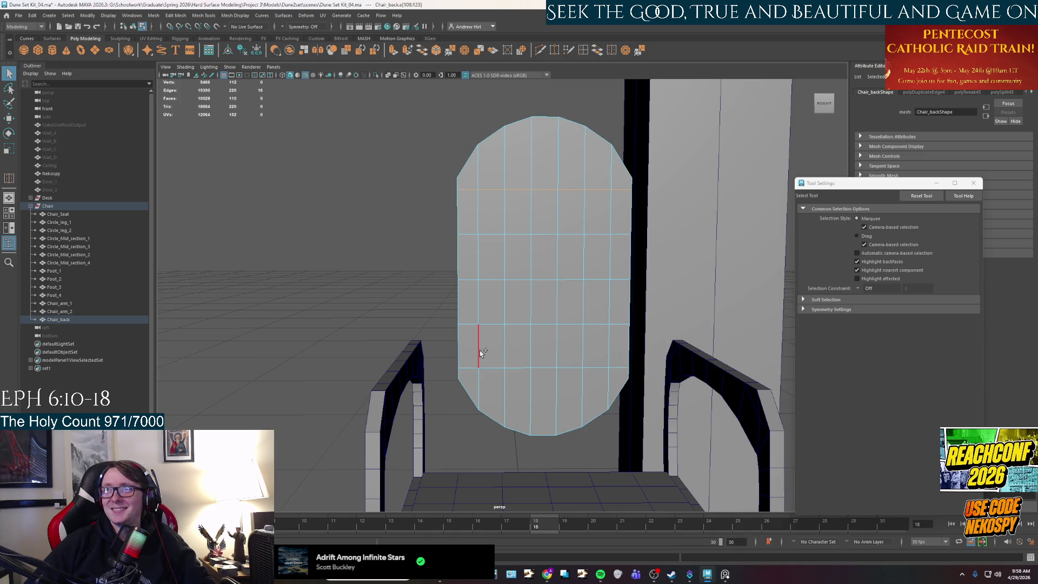
pyautogui.keyDown('shift'); pyautogui.doubleClick(489, 368); pyautogui.keyUp('shift')
pyautogui.press('r')
pyautogui.moveTo(543, 243)
pyautogui.mouseDown()
pyautogui.moveTo(527, 311)
pyautogui.moveTo(506, 298)
pyautogui.mouseUp()
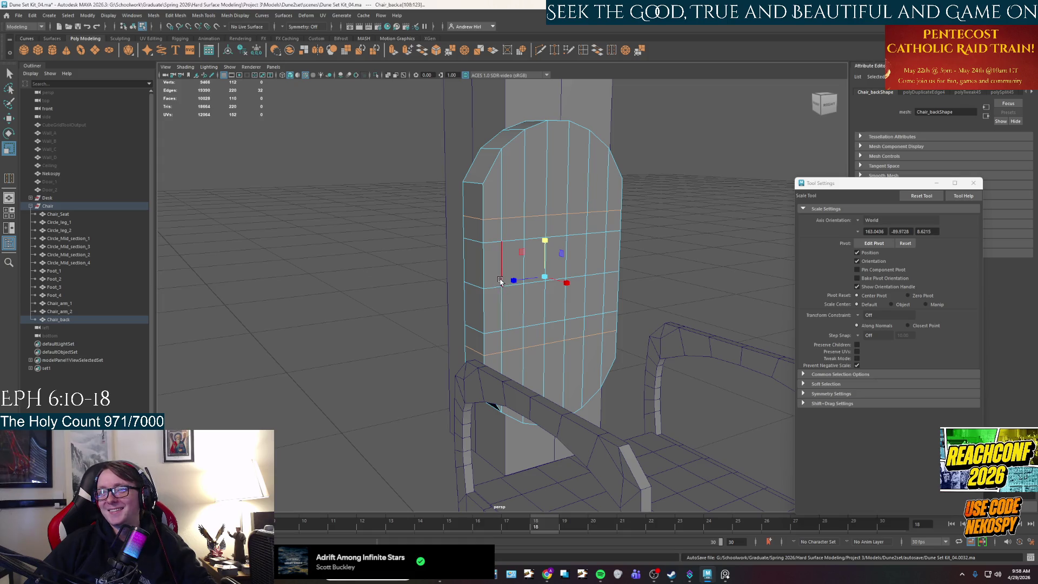
# Select two horizontal edge loops and squeeze them vertically toward each other.
pyautogui.press('q')
pyautogui.click(522, 241)
pyautogui.doubleClick(508, 241)
pyautogui.keyDown('shift'); pyautogui.doubleClick(502, 328); pyautogui.keyUp('shift')
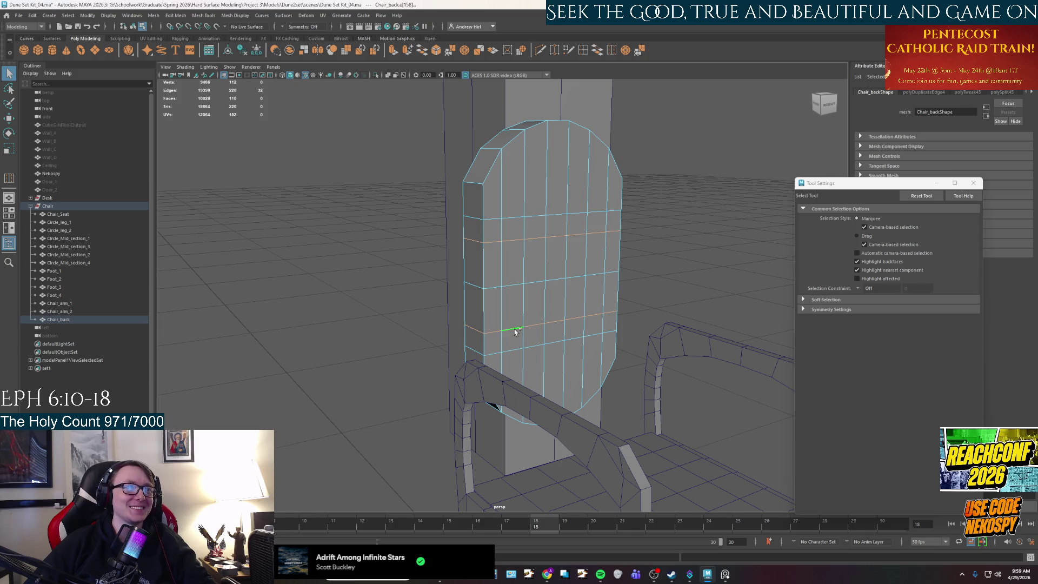
pyautogui.press('r')
pyautogui.moveTo(545, 240); pyautogui.dragTo(515, 257)
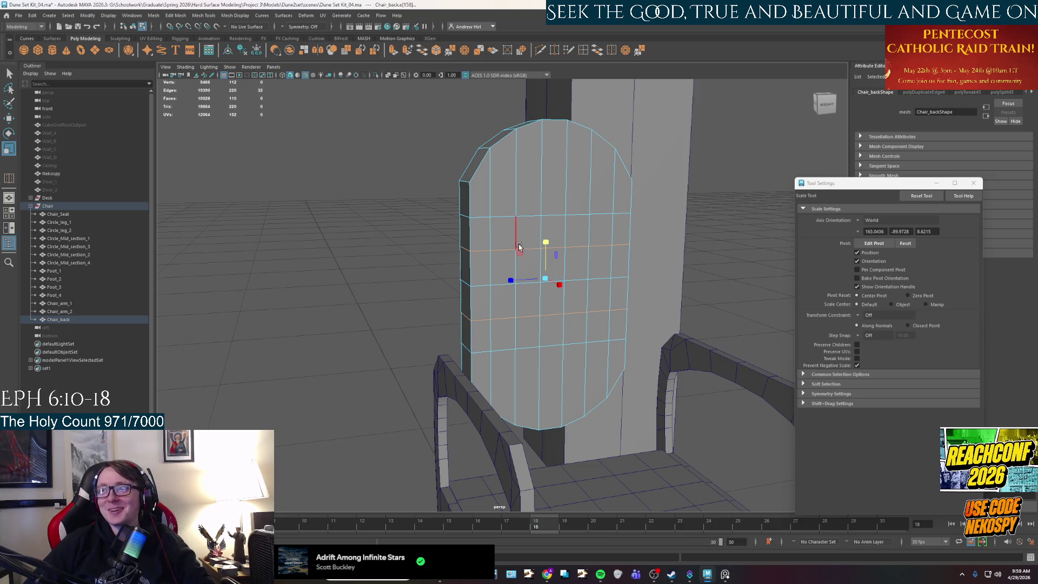
# Select the side-face columns on both sides of the chair back and extrude them.
pyautogui.keyDown('alt'); pyautogui.moveTo(456, 263); pyautogui.dragTo(508, 270); pyautogui.keyUp('alt')
pyautogui.moveTo(489, 324); pyautogui.dragTo(487, 349, button='right')
pyautogui.press('q')
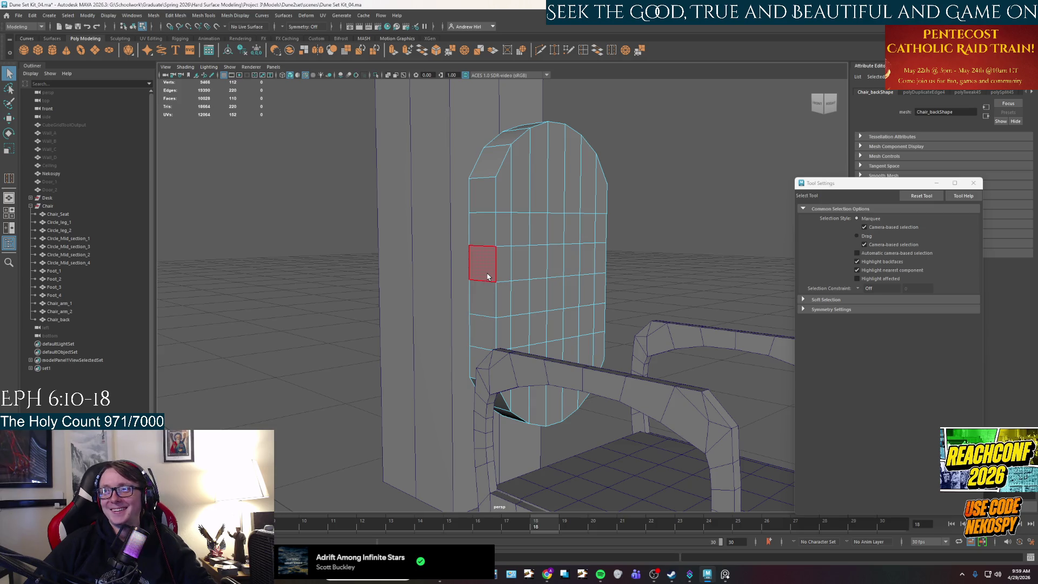
pyautogui.click(481, 227)
pyautogui.click(482, 331)
pyautogui.keyDown('shift'); pyautogui.doubleClick(492, 237); pyautogui.keyUp('shift')
pyautogui.moveTo(625, 306)
pyautogui.keyDown('alt'); pyautogui.mouseDown()
pyautogui.moveTo(528, 303)
pyautogui.moveTo(584, 294)
pyautogui.mouseUp(); pyautogui.keyUp('alt')
pyautogui.keyDown('shift'); pyautogui.doubleClick(581, 253); pyautogui.keyUp('shift')
pyautogui.moveTo(521, 243)
pyautogui.keyDown('alt'); pyautogui.mouseDown()
pyautogui.moveTo(559, 308)
pyautogui.moveTo(567, 301)
pyautogui.mouseUp(); pyautogui.keyUp('alt')
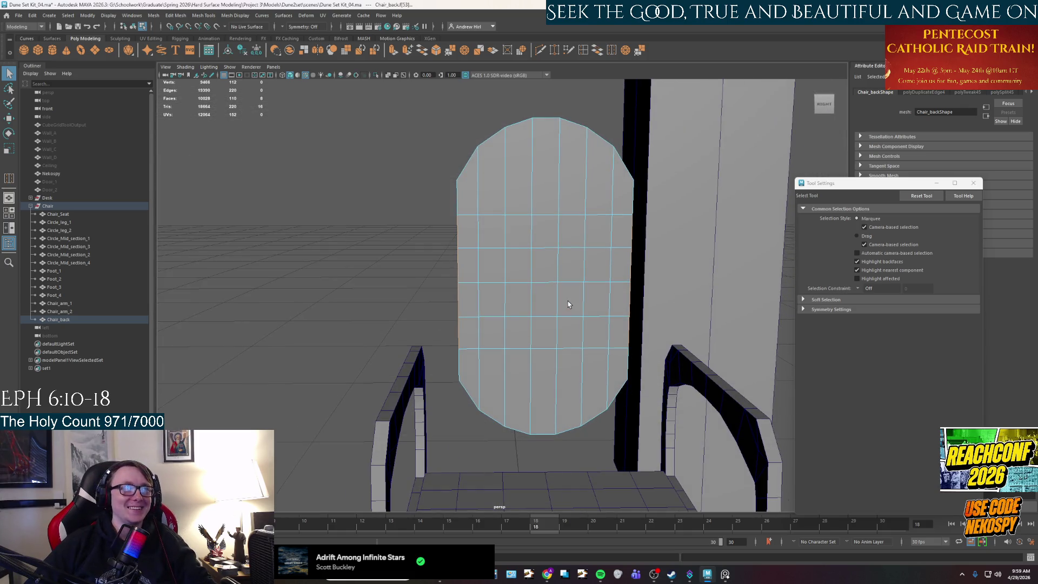
pyautogui.hotkey('ctrl', 'e')
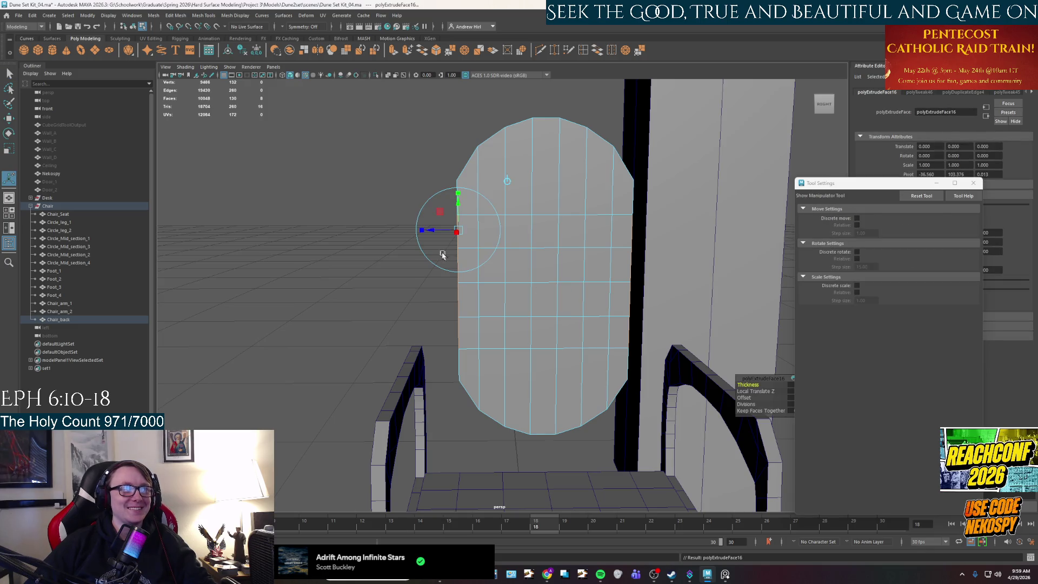
# Pull the extruded side faces outward, then extrude them again and pull them further out.
pyautogui.moveTo(441, 232)
pyautogui.mouseDown()
pyautogui.moveTo(417, 227)
pyautogui.moveTo(479, 292)
pyautogui.moveTo(563, 285)
pyautogui.moveTo(546, 294)
pyautogui.moveTo(563, 295)
pyautogui.mouseUp()
pyautogui.press('q')
pyautogui.hotkey('ctrl', 'e')
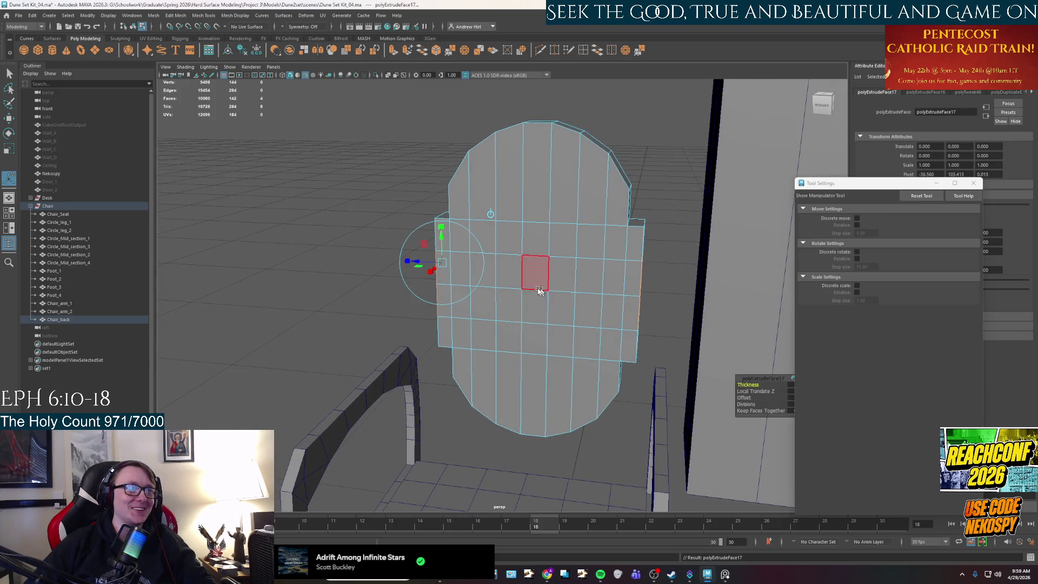
pyautogui.moveTo(413, 262)
pyautogui.mouseDown()
pyautogui.moveTo(401, 260)
pyautogui.moveTo(475, 270)
pyautogui.moveTo(527, 244)
pyautogui.moveTo(538, 255)
pyautogui.moveTo(487, 248)
pyautogui.moveTo(526, 266)
pyautogui.moveTo(520, 213)
pyautogui.moveTo(541, 241)
pyautogui.mouseUp()
# Try squashing the whole chair back vertically, then undo the squash.
pyautogui.press('w')
pyautogui.press('r')
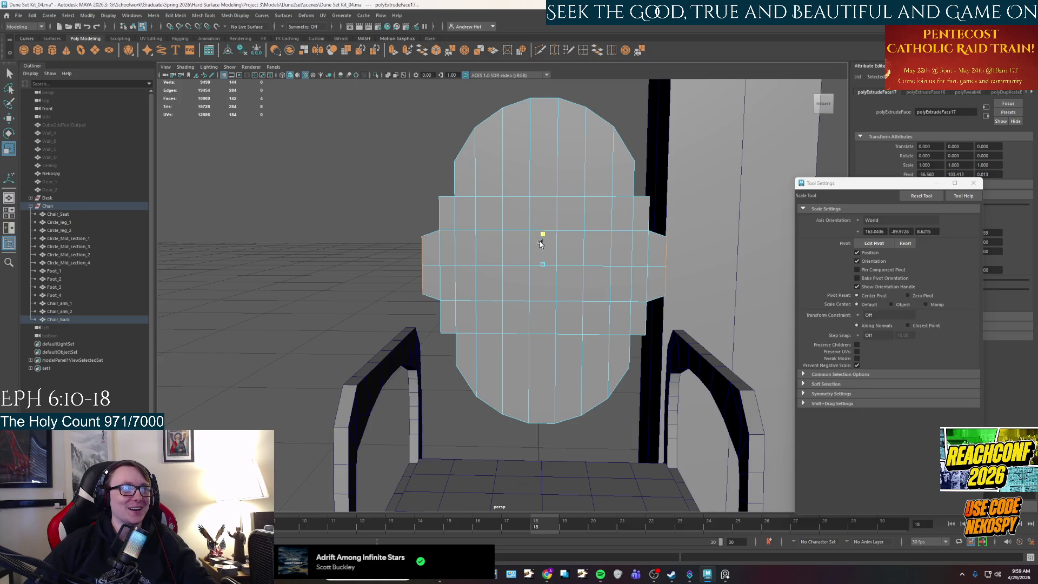
pyautogui.moveTo(562, 219)
pyautogui.mouseDown(button='right')
pyautogui.moveTo(564, 197)
pyautogui.moveTo(555, 208)
pyautogui.mouseUp(button='right')
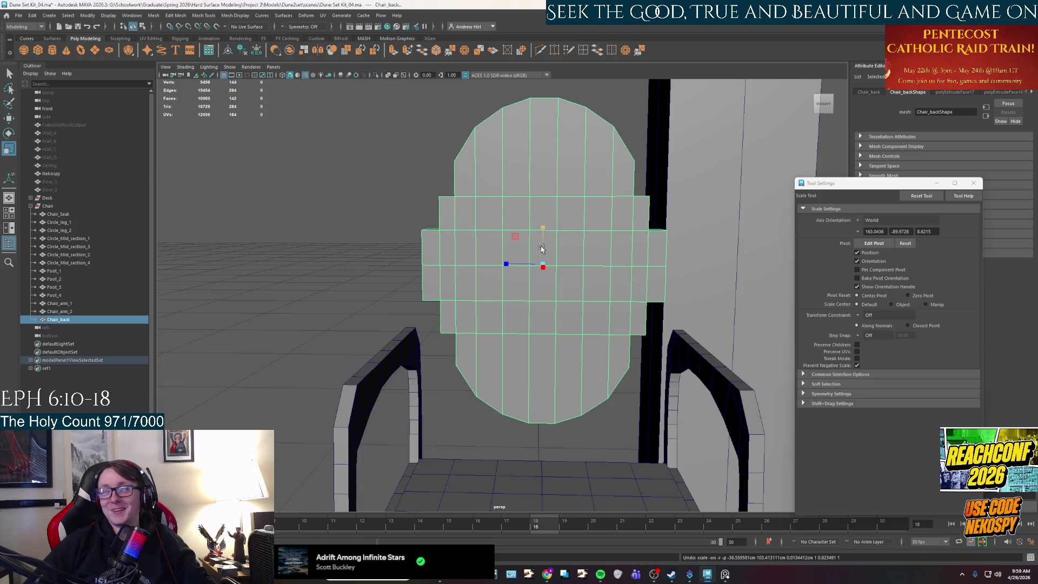
pyautogui.moveTo(543, 228); pyautogui.dragTo(543, 251)
pyautogui.hotkey('ctrl', 'z')
pyautogui.hotkey('ctrl', 'z')
pyautogui.press('q')
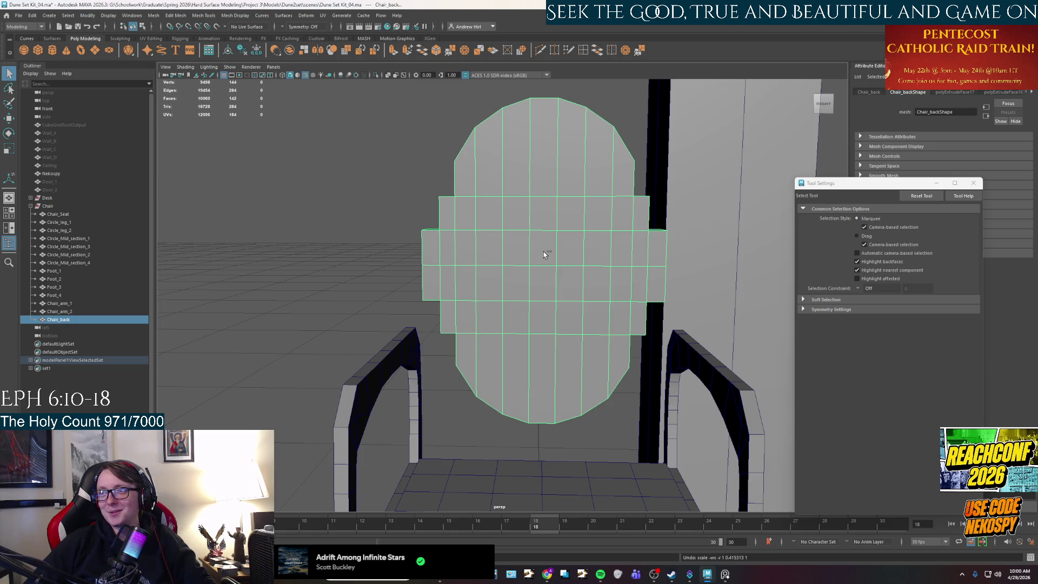
pyautogui.moveTo(494, 277)
pyautogui.keyDown('alt'); pyautogui.mouseDown()
pyautogui.moveTo(549, 268)
pyautogui.moveTo(558, 308)
pyautogui.moveTo(470, 303)
pyautogui.moveTo(548, 209)
pyautogui.mouseUp(); pyautogui.keyUp('alt')
pyautogui.press('w')
# Raise the chair back higher above the seat.
pyautogui.press('e')
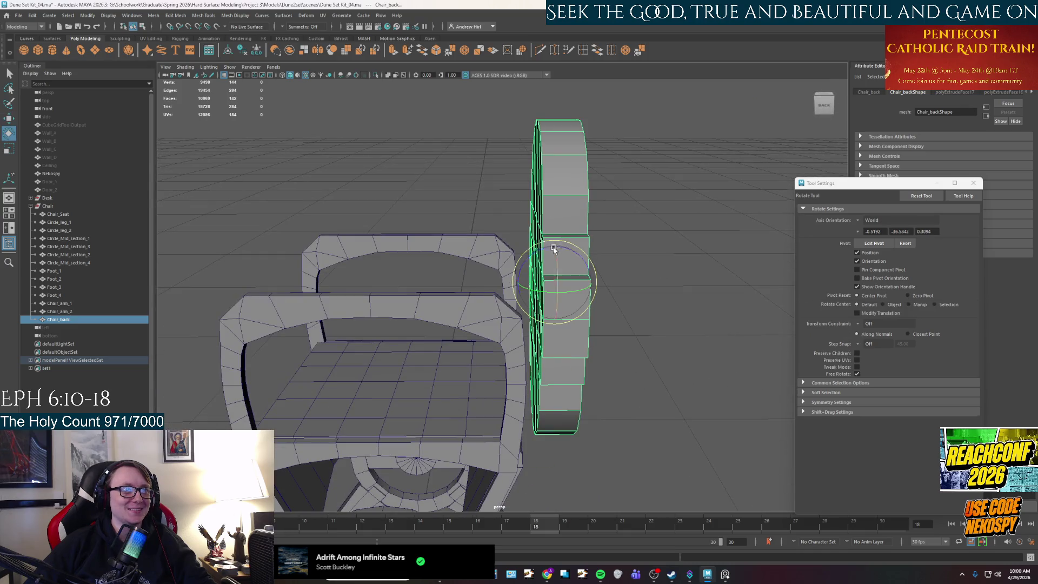
pyautogui.moveTo(562, 249)
pyautogui.keyDown('alt'); pyautogui.mouseDown()
pyautogui.moveTo(614, 260)
pyautogui.moveTo(649, 252)
pyautogui.mouseUp(); pyautogui.keyUp('alt')
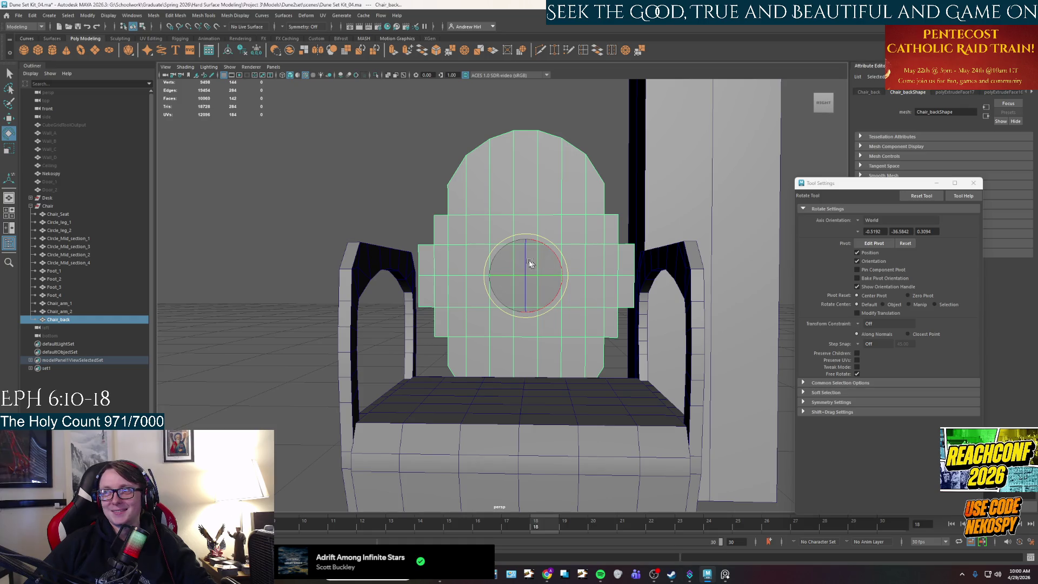
pyautogui.press('w')
pyautogui.moveTo(532, 249)
pyautogui.mouseDown()
pyautogui.moveTo(531, 177)
pyautogui.moveTo(530, 186)
pyautogui.mouseUp()
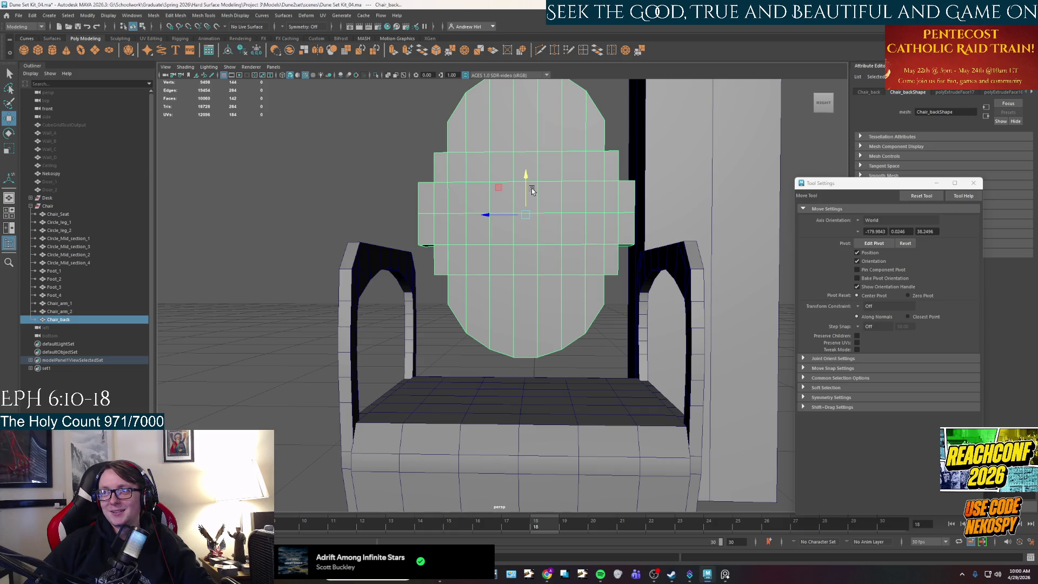
pyautogui.moveTo(531, 188)
pyautogui.keyDown('alt'); pyautogui.mouseDown()
pyautogui.moveTo(536, 238)
pyautogui.moveTo(522, 232)
pyautogui.moveTo(507, 199)
pyautogui.moveTo(522, 228)
pyautogui.mouseUp(); pyautogui.keyUp('alt')
pyautogui.press('r')
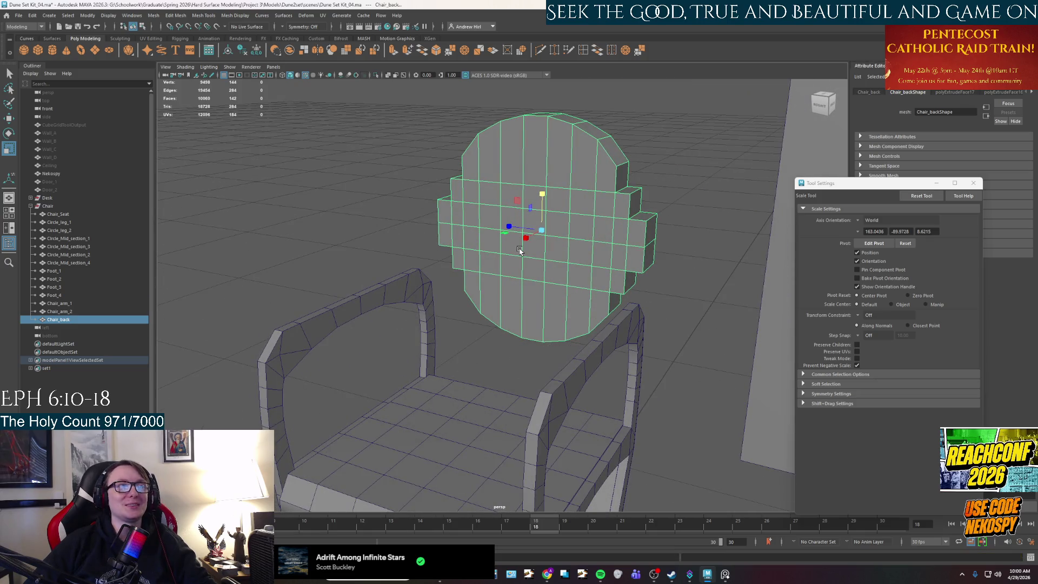
pyautogui.hotkey('ctrl', 'z')
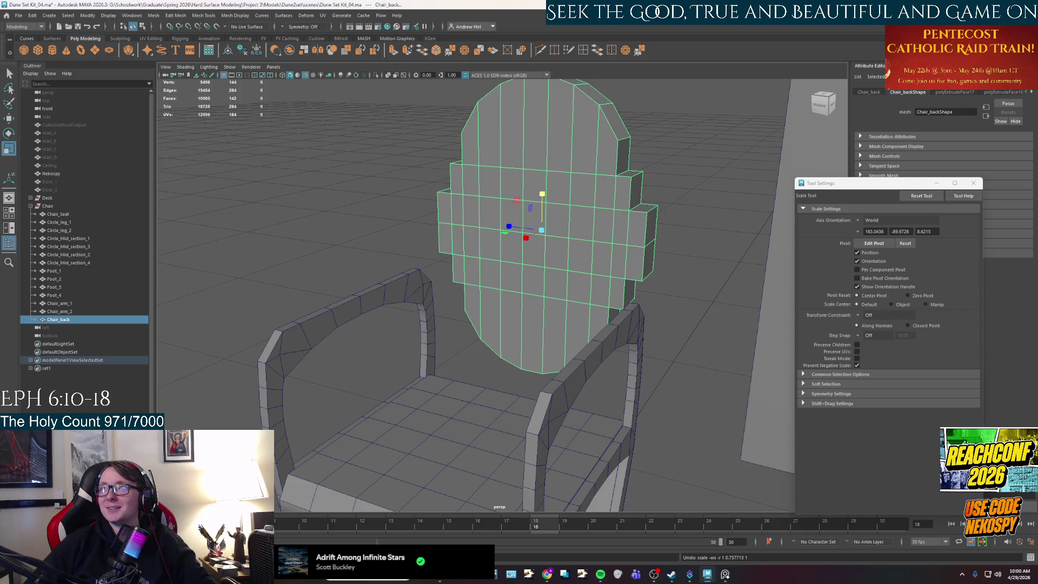
# Select the stacked side-block faces on both sides and widen them outward along X.
pyautogui.moveTo(485, 220)
pyautogui.keyDown('alt'); pyautogui.mouseDown()
pyautogui.moveTo(558, 234)
pyautogui.moveTo(512, 211)
pyautogui.mouseUp(); pyautogui.keyUp('alt')
pyautogui.moveTo(512, 211); pyautogui.dragTo(511, 238, button='right')
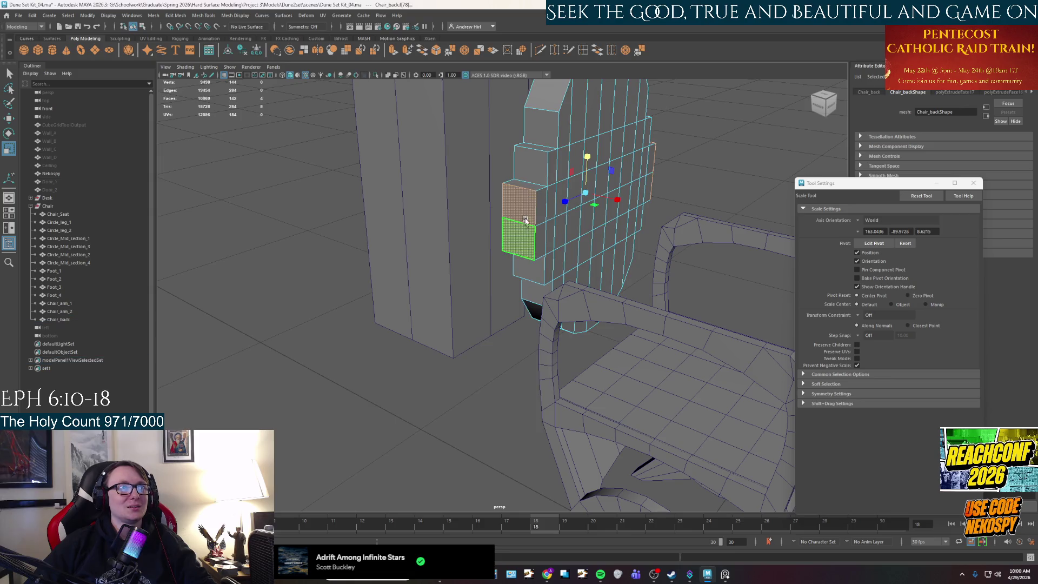
pyautogui.moveTo(511, 192); pyautogui.dragTo(527, 249)
pyautogui.moveTo(730, 242)
pyautogui.keyDown('alt'); pyautogui.mouseDown()
pyautogui.moveTo(595, 225)
pyautogui.moveTo(553, 287)
pyautogui.moveTo(596, 292)
pyautogui.mouseUp(); pyautogui.keyUp('alt')
pyautogui.press('w')
pyautogui.moveTo(562, 231)
pyautogui.mouseDown()
pyautogui.moveTo(596, 263)
pyautogui.moveTo(544, 296)
pyautogui.mouseUp()
pyautogui.press('r')
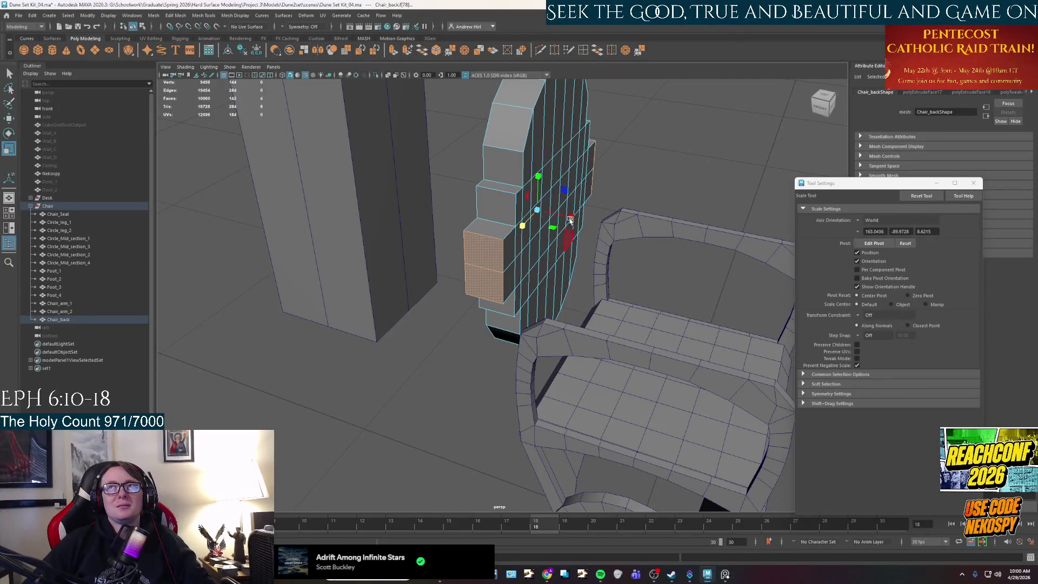
# Pick individual side-block faces, then bring up the chair reference photo full screen.
pyautogui.click(496, 229)
pyautogui.moveTo(496, 229)
pyautogui.keyDown('alt'); pyautogui.mouseDown()
pyautogui.moveTo(514, 236)
pyautogui.moveTo(492, 224)
pyautogui.moveTo(492, 184)
pyautogui.moveTo(486, 216)
pyautogui.moveTo(474, 214)
pyautogui.mouseUp(); pyautogui.keyUp('alt')
pyautogui.keyDown('shift'); pyautogui.click(514, 236); pyautogui.keyUp('shift')
pyautogui.keyDown('shift'); pyautogui.click(491, 181); pyautogui.keyUp('shift')
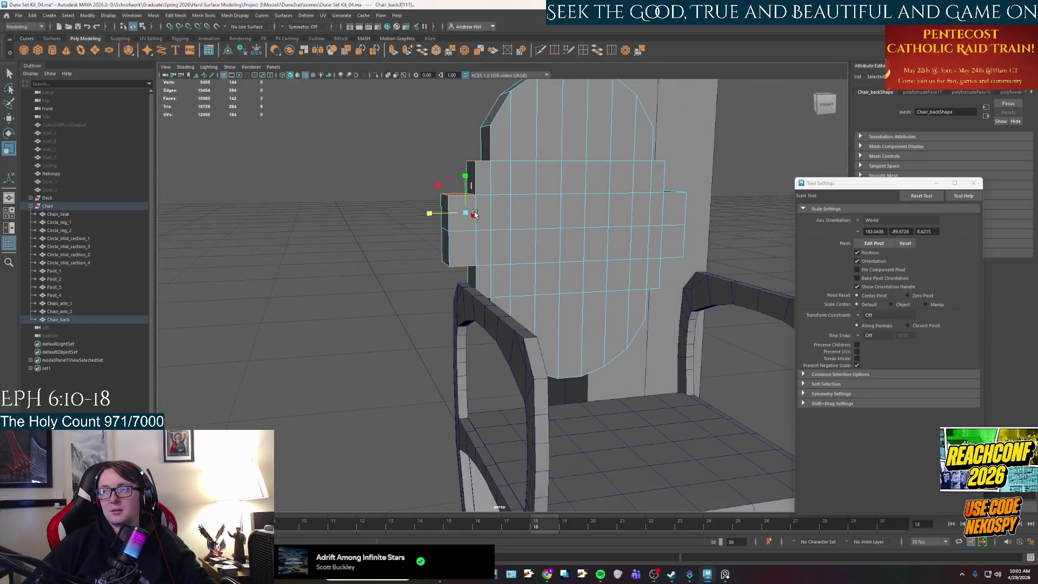
pyautogui.moveTo(520, 181)
pyautogui.keyDown('alt'); pyautogui.mouseDown()
pyautogui.moveTo(510, 211)
pyautogui.moveTo(627, 318)
pyautogui.mouseUp(); pyautogui.keyUp('alt')
pyautogui.click(524, 180)
pyautogui.click(726, 579)
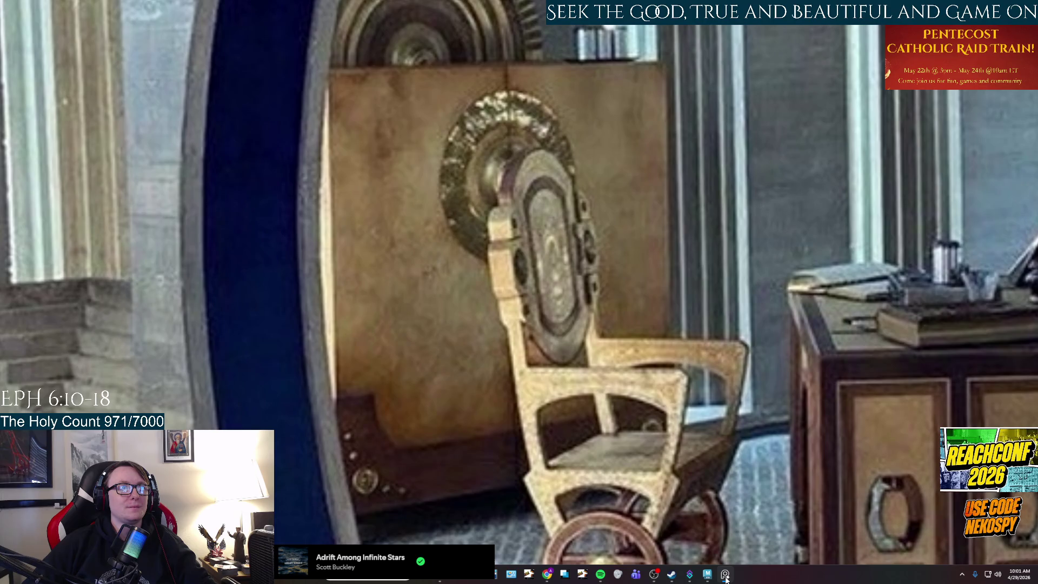
# Minimize the chair reference photo to get back to the Maya scene.
pyautogui.click(707, 574)
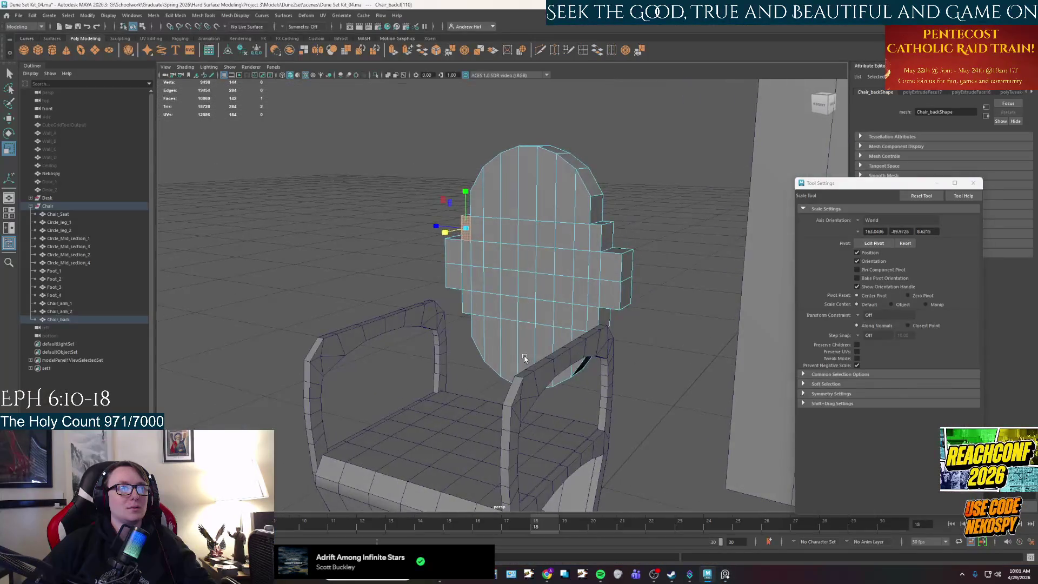
pyautogui.click(725, 576)
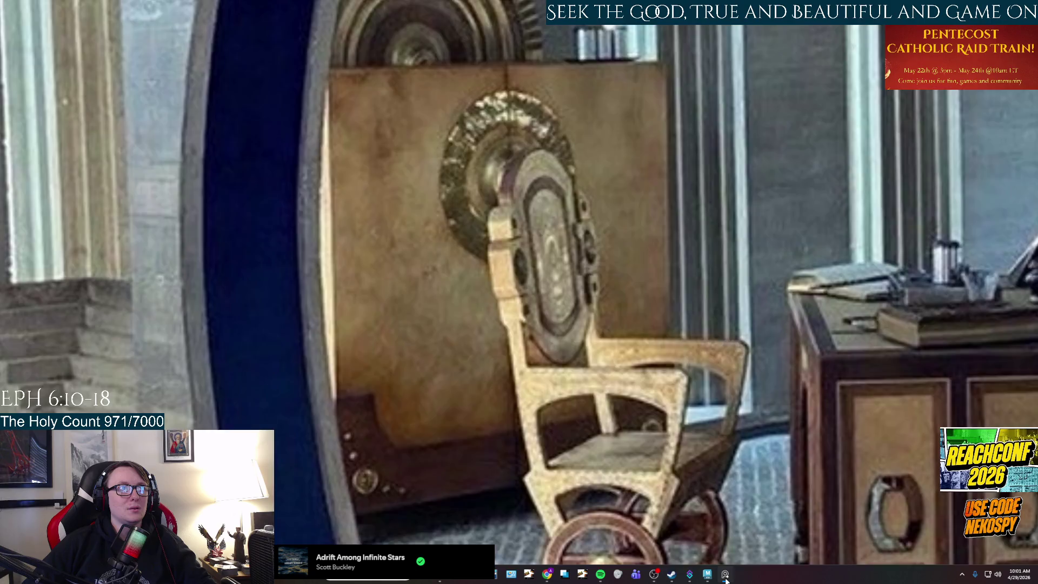
pyautogui.click(726, 578)
# Return the chair back to Object mode and clear the selection in a frontal view.
pyautogui.moveTo(546, 345)
pyautogui.keyDown('alt'); pyautogui.mouseDown()
pyautogui.moveTo(538, 325)
pyautogui.moveTo(650, 313)
pyautogui.moveTo(523, 220)
pyautogui.mouseUp(); pyautogui.keyUp('alt')
pyautogui.moveTo(529, 273); pyautogui.dragTo(567, 265, button='right')
pyautogui.keyDown('alt'); pyautogui.moveTo(567, 265); pyautogui.dragTo(546, 270); pyautogui.keyUp('alt')
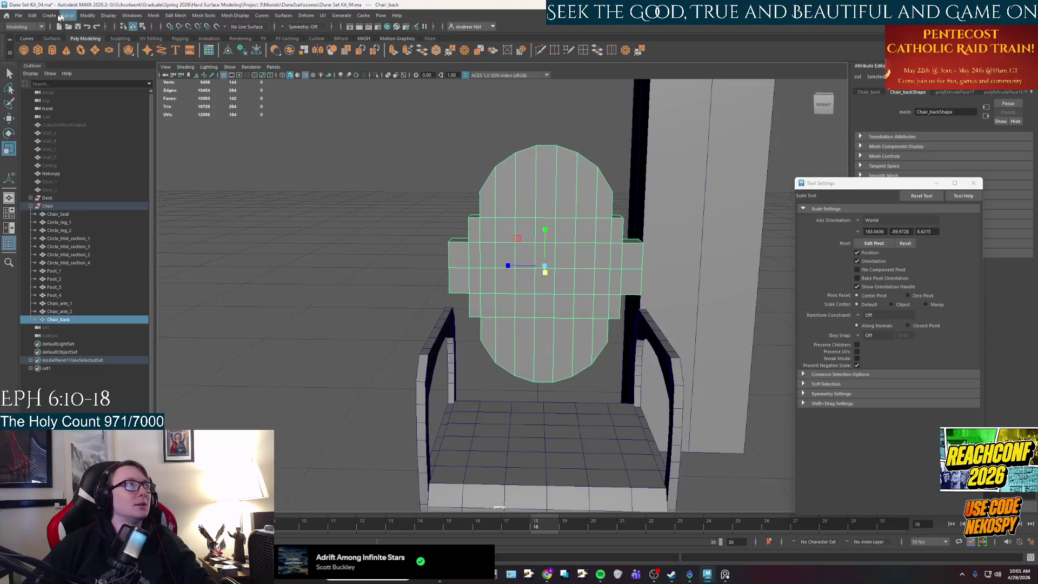
pyautogui.click(18, 15)
pyautogui.press('Escape')
pyautogui.keyDown('alt'); pyautogui.moveTo(588, 346); pyautogui.dragTo(600, 344); pyautogui.keyUp('alt')
pyautogui.rightClick(556, 292)
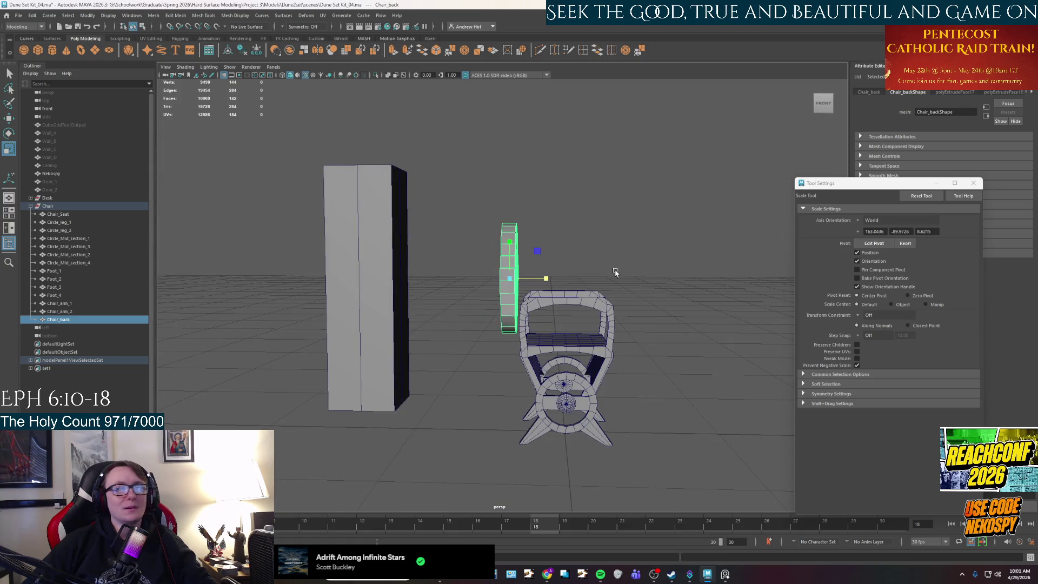
pyautogui.click(669, 250)
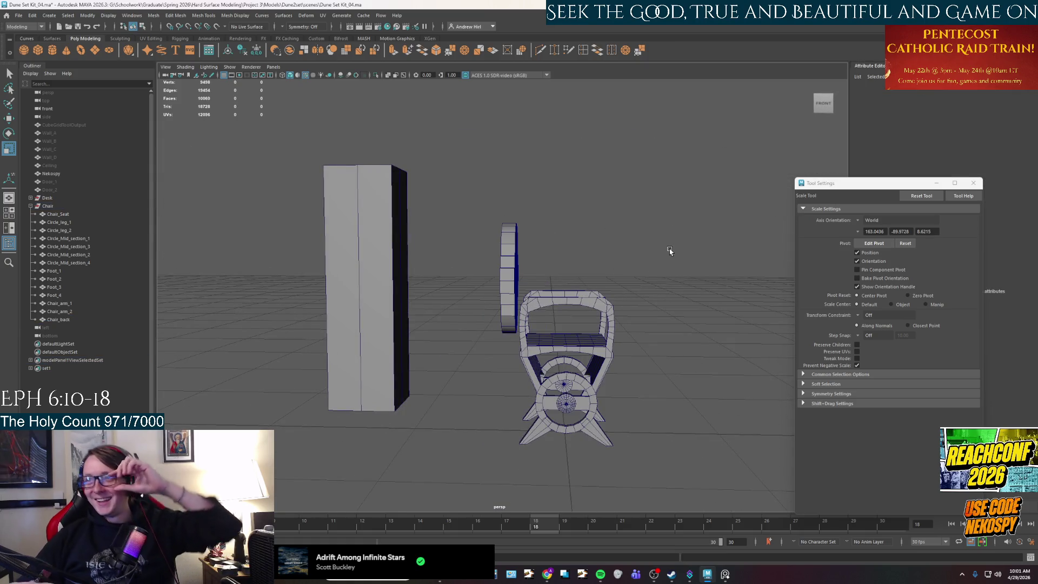